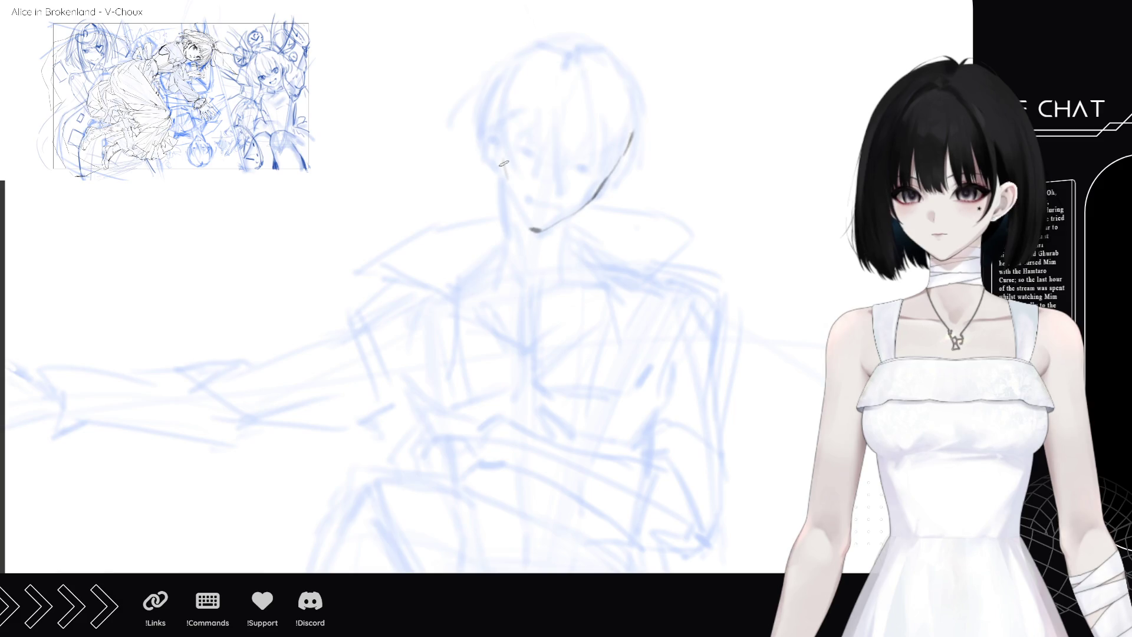
- Ink the left jawline, left face edge and both sides of the neck, re-darkening the jaw
left_click_drag(506, 181, 523, 217)
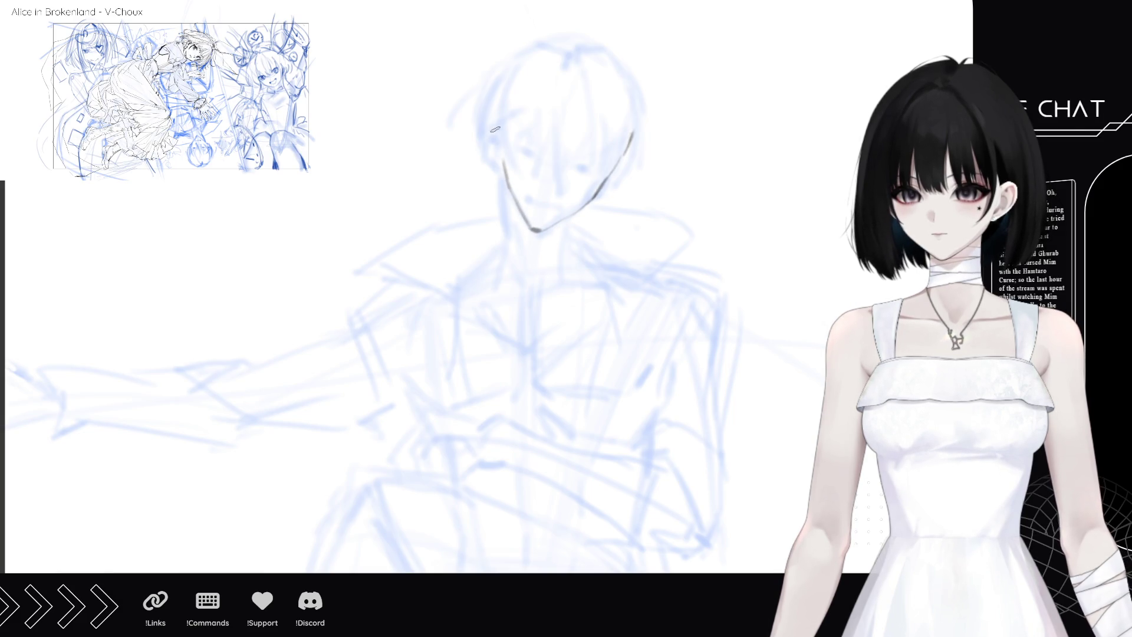
mouse_move(496, 127)
left_mouse_down()
mouse_move(485, 145)
mouse_move(500, 229)
left_mouse_up()
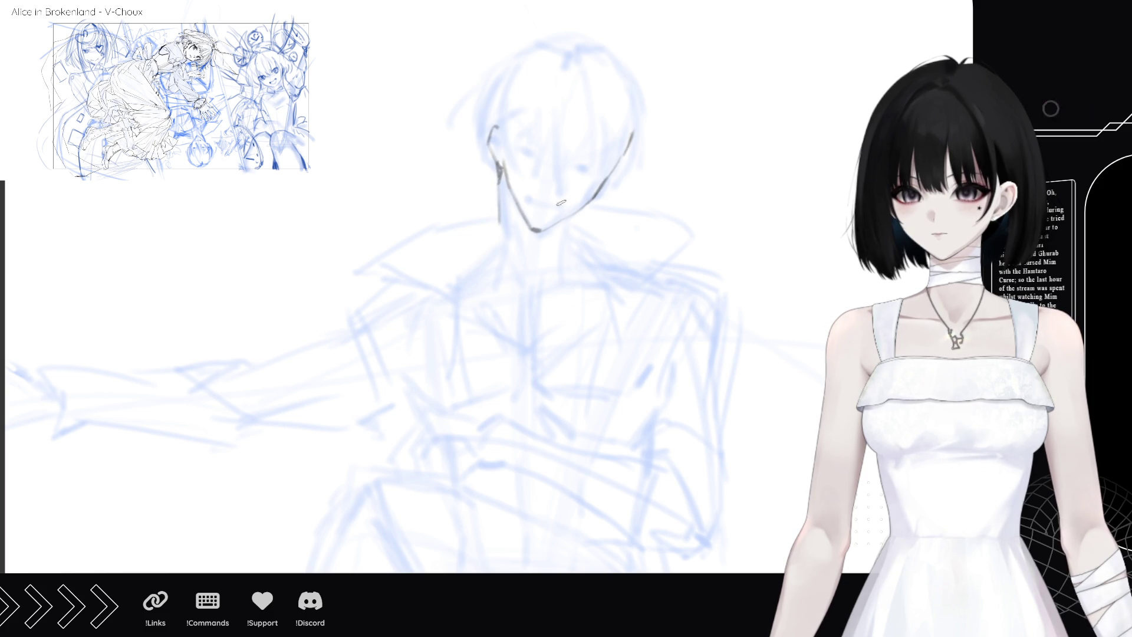
left_click_drag(571, 216, 565, 239)
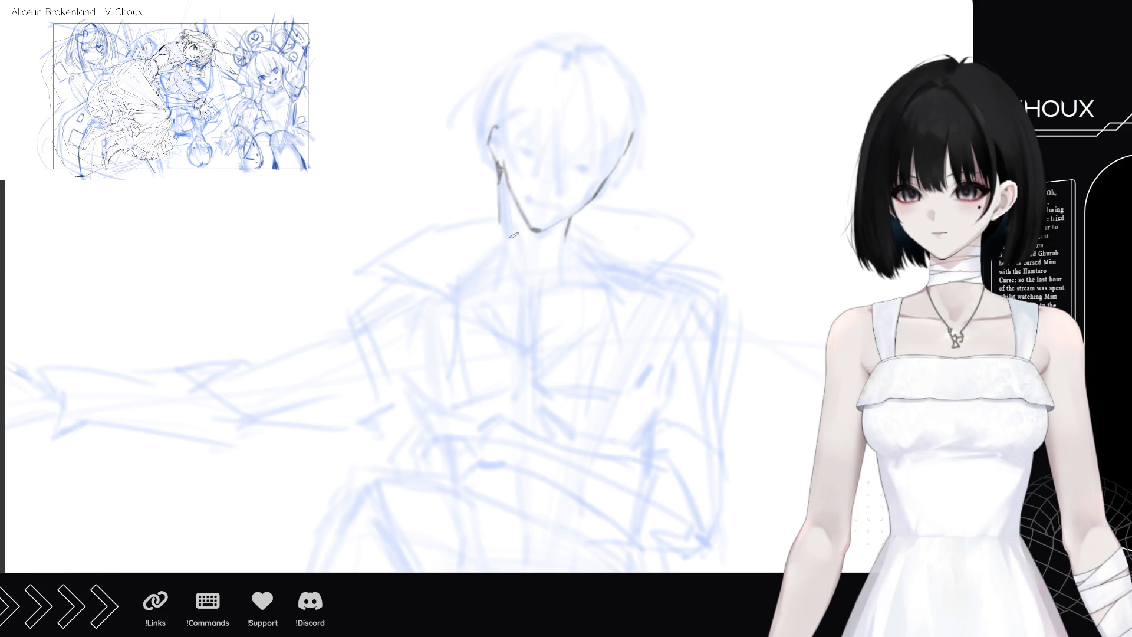
left_click_drag(502, 175, 512, 247)
left_click_drag(501, 172, 505, 197)
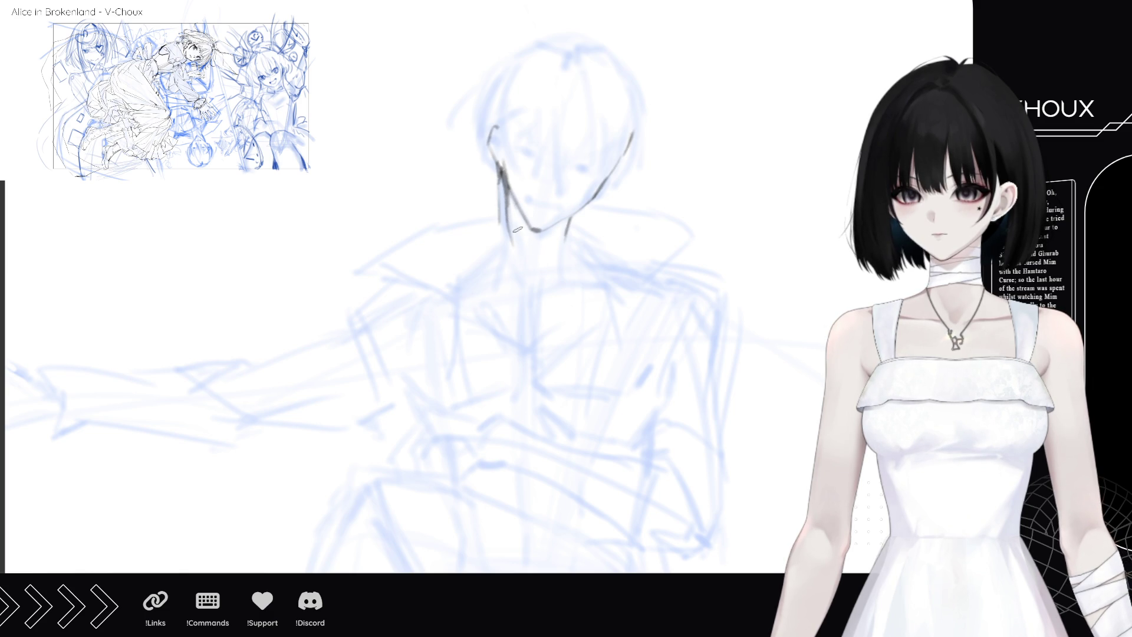
left_click_drag(499, 174, 502, 215)
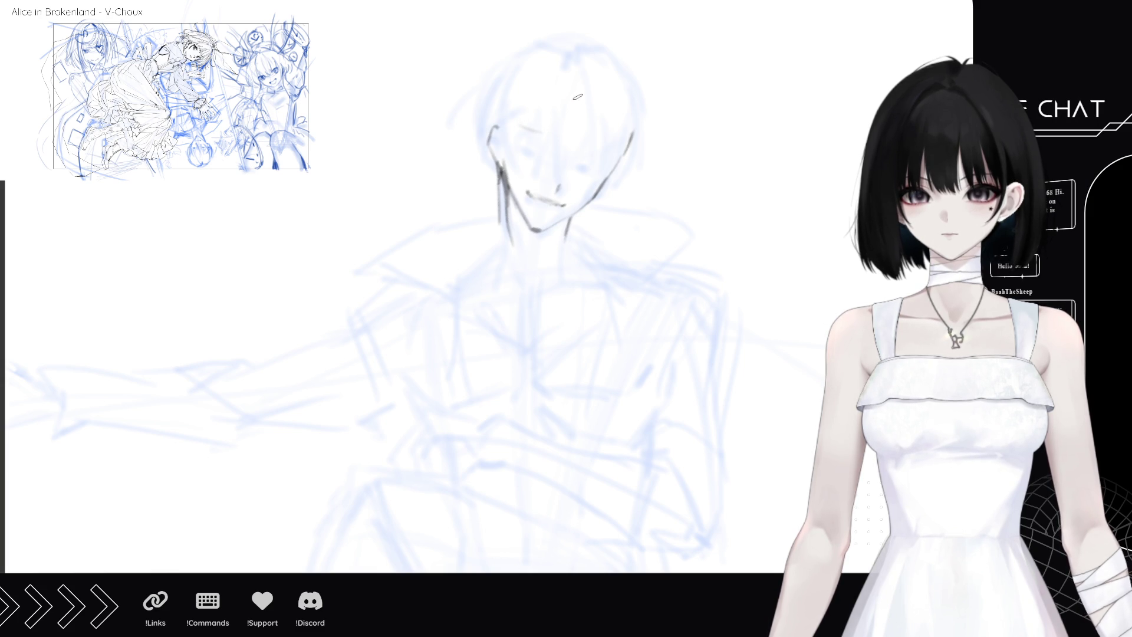
- Ink the left and right eye lines, the left face edge, and the right jaw toward the chin
left_click_drag(519, 124, 593, 152)
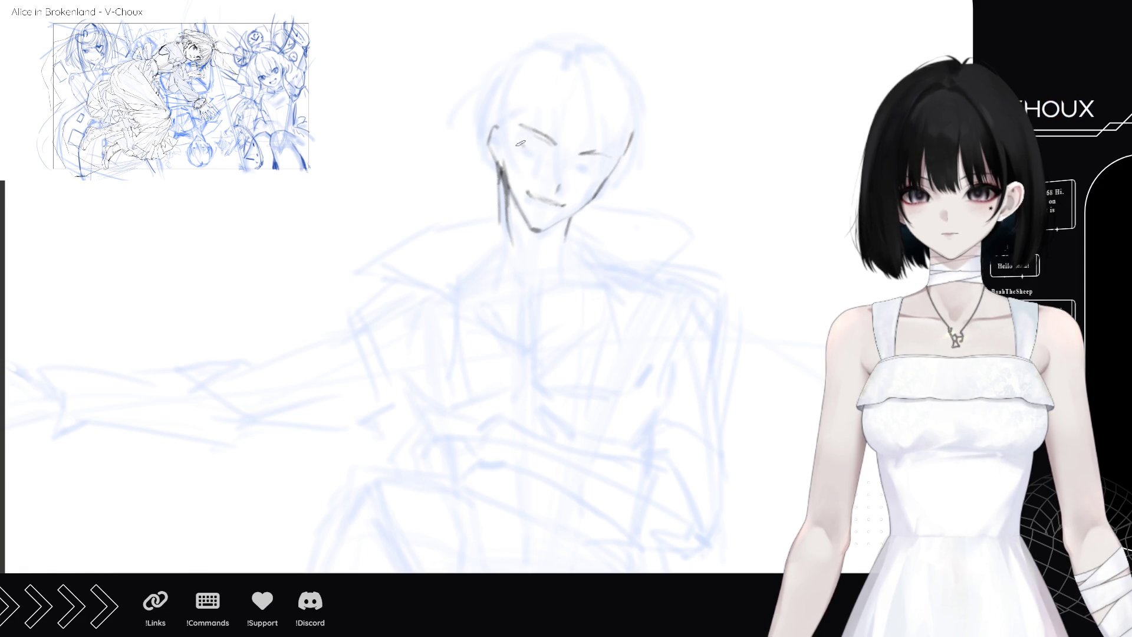
left_click_drag(532, 145, 549, 156)
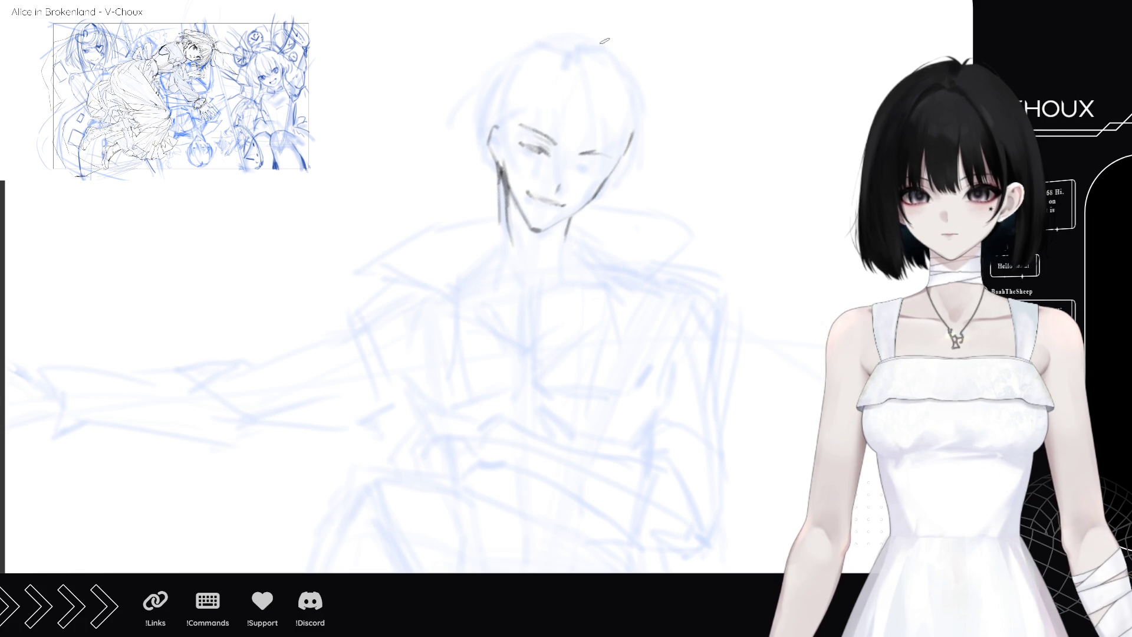
left_click_drag(586, 165, 601, 175)
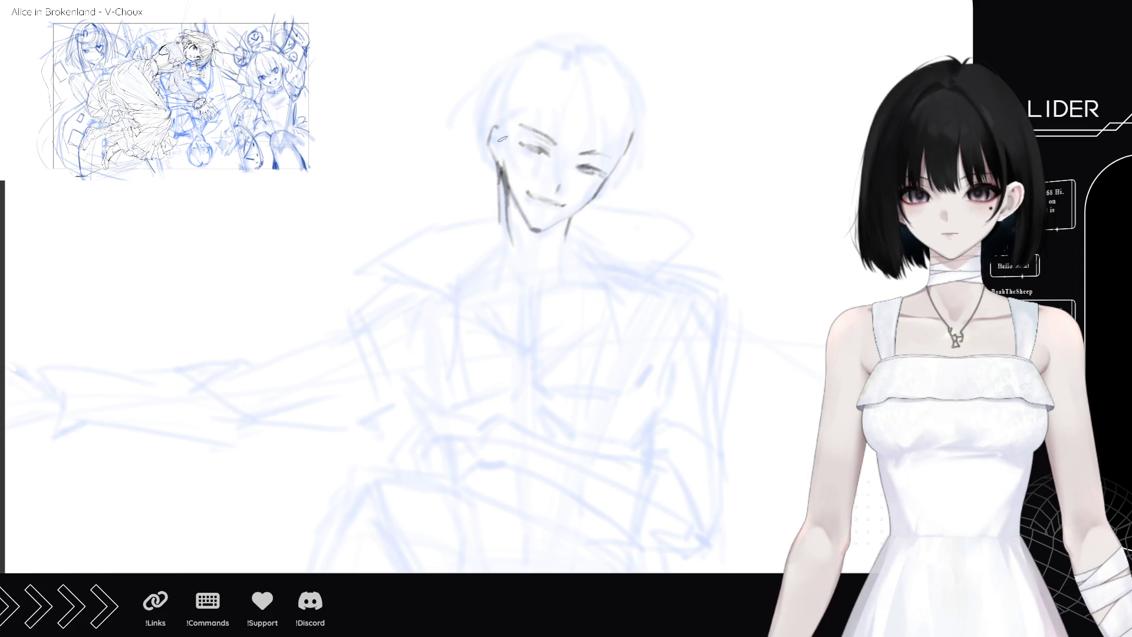
left_click_drag(494, 132, 497, 168)
left_click_drag(614, 178, 594, 198)
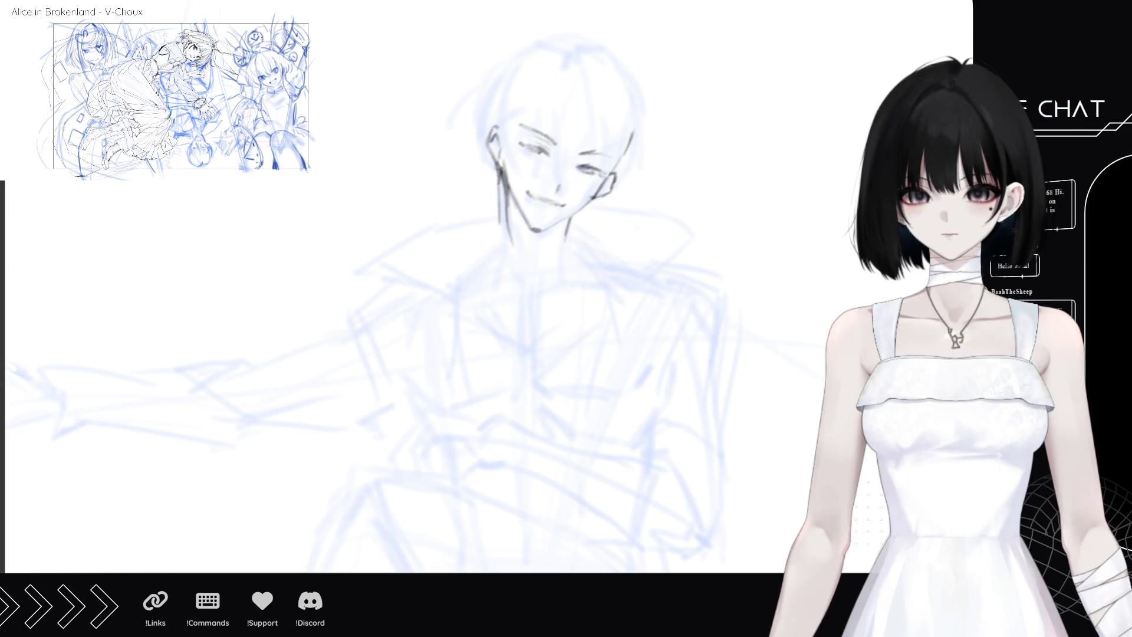
left_click_drag(583, 57, 585, 63)
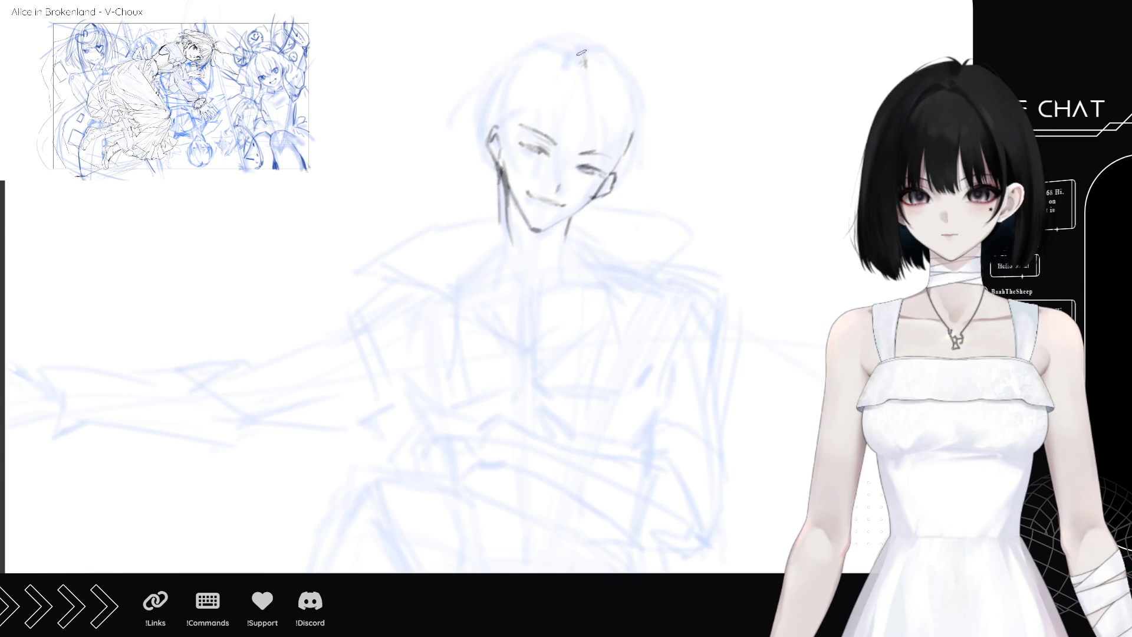
- Ink the nose line with a stroke beside it, then the right face edge and hair strands
mouse_move(559, 101)
left_mouse_down()
mouse_move(541, 171)
mouse_move(559, 168)
left_mouse_up()
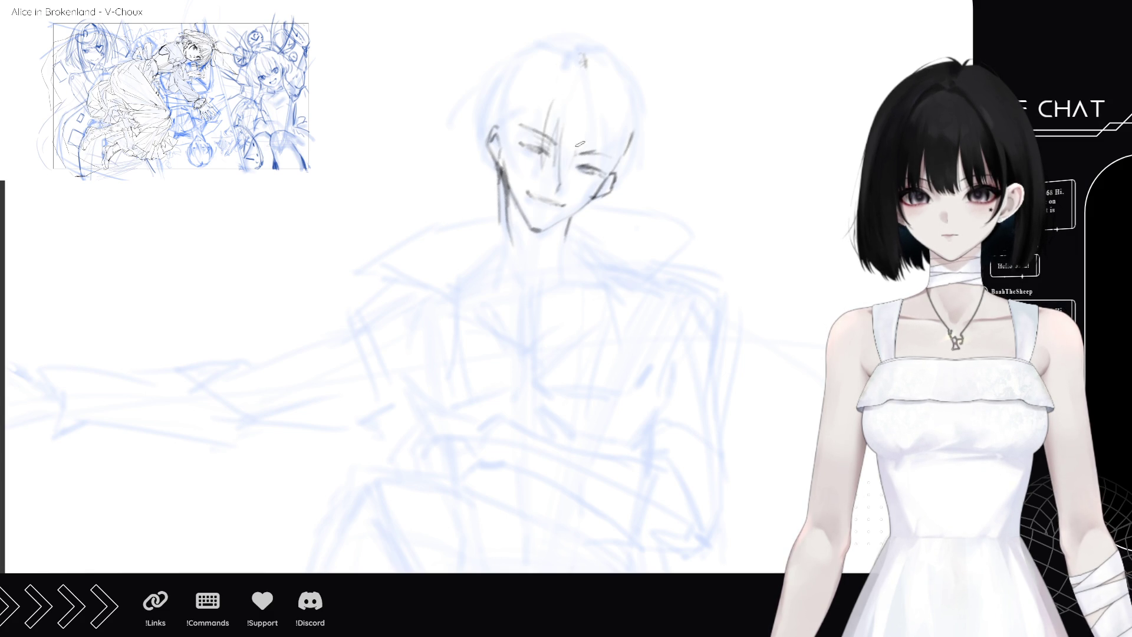
left_click_drag(586, 131, 563, 177)
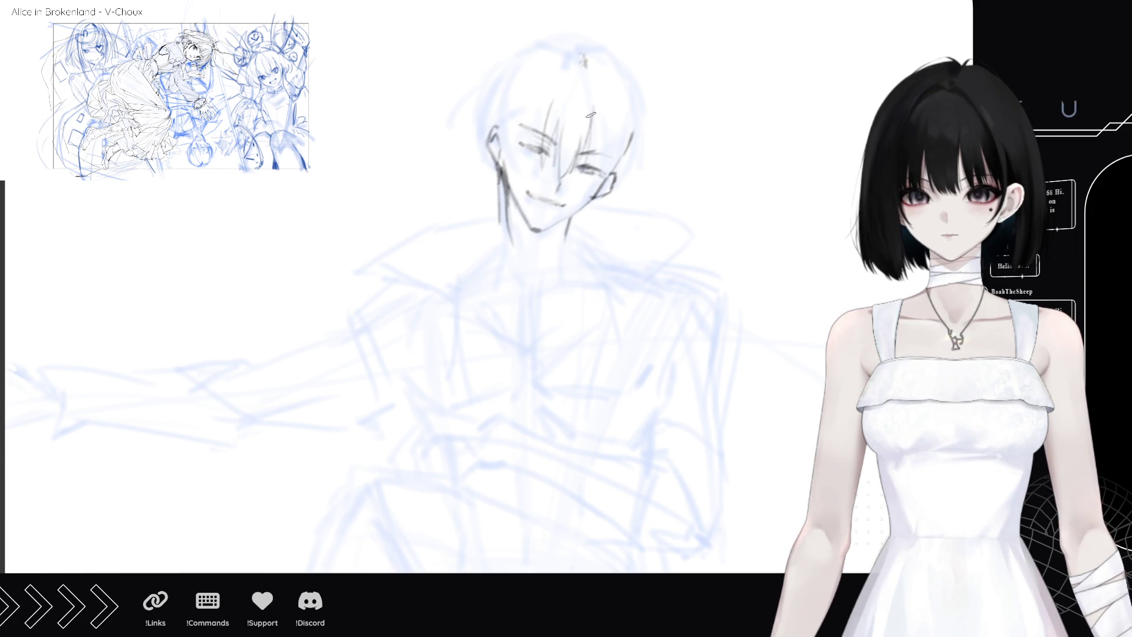
mouse_move(607, 117)
left_mouse_down()
mouse_move(608, 166)
mouse_move(631, 160)
mouse_move(614, 199)
left_mouse_up()
left_click_drag(637, 154, 616, 197)
mouse_move(622, 52)
left_mouse_down()
mouse_move(641, 80)
mouse_move(637, 186)
mouse_move(640, 114)
left_mouse_up()
mouse_move(639, 163)
left_mouse_down()
mouse_move(642, 94)
mouse_move(653, 165)
left_mouse_up()
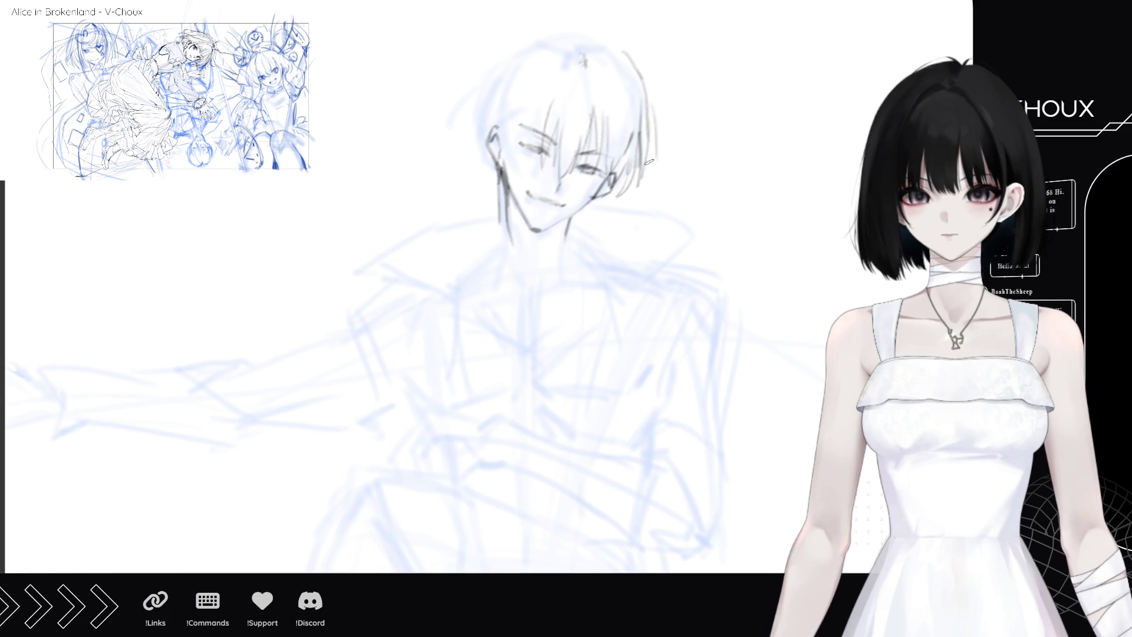
- Ink strands on the left and top of the hair and darken its left and top outline
mouse_move(523, 93)
left_mouse_down()
mouse_move(513, 174)
mouse_move(539, 99)
mouse_move(534, 158)
left_mouse_up()
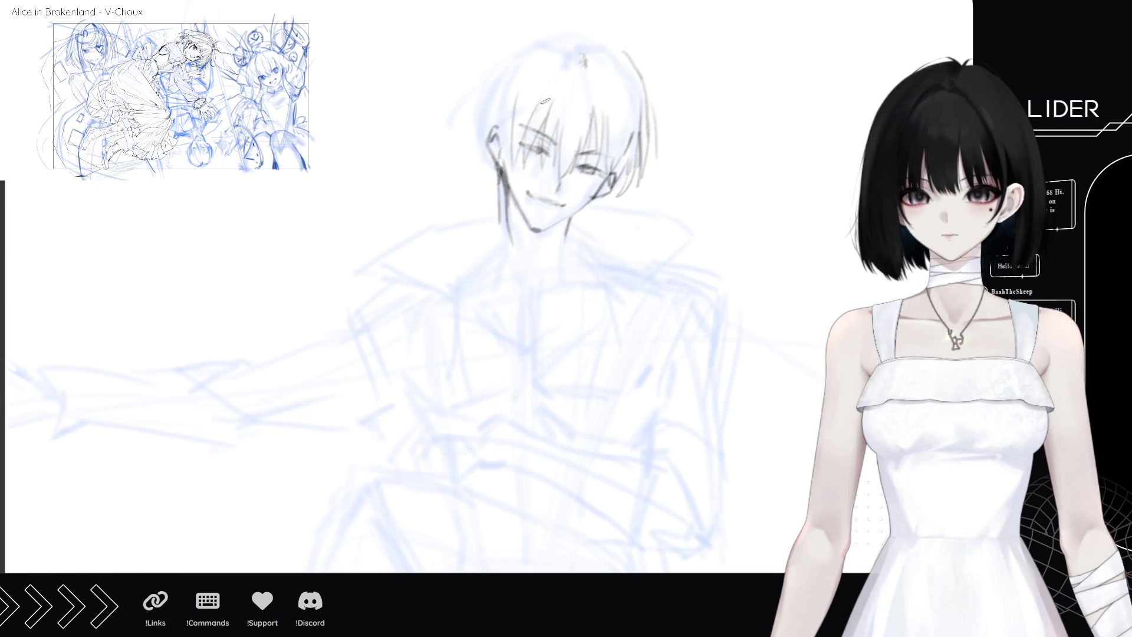
left_click_drag(578, 57, 548, 66)
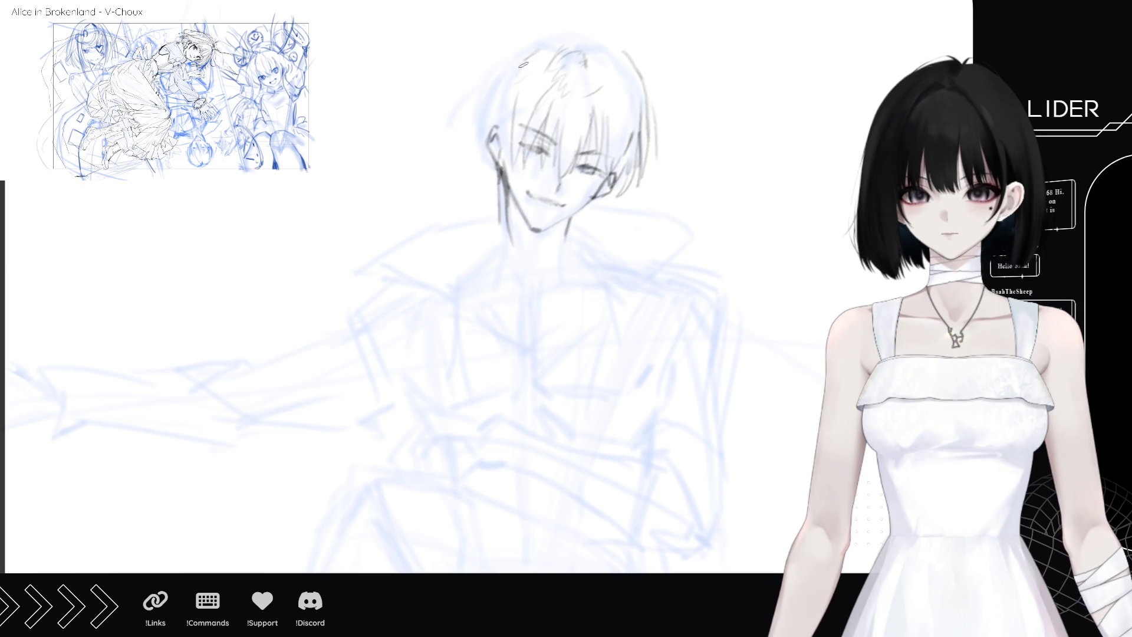
mouse_move(538, 43)
left_mouse_down()
mouse_move(490, 83)
mouse_move(485, 104)
mouse_move(508, 147)
left_mouse_up()
left_click_drag(504, 105, 487, 137)
left_click_drag(489, 96, 484, 154)
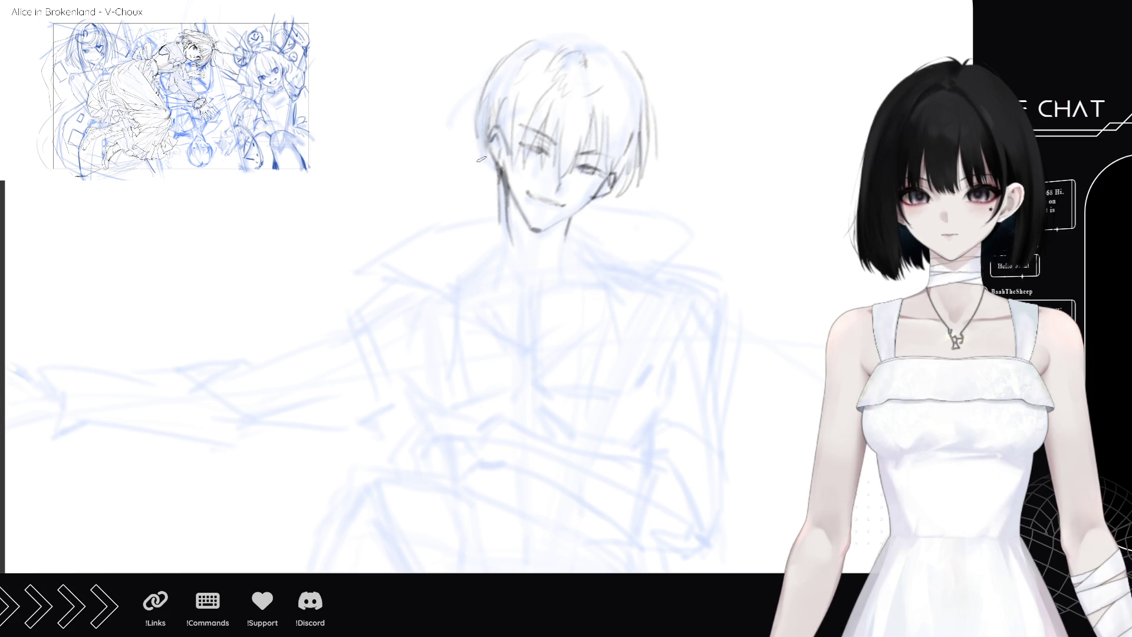
mouse_move(580, 37)
left_mouse_down()
mouse_move(533, 34)
mouse_move(500, 64)
left_mouse_up()
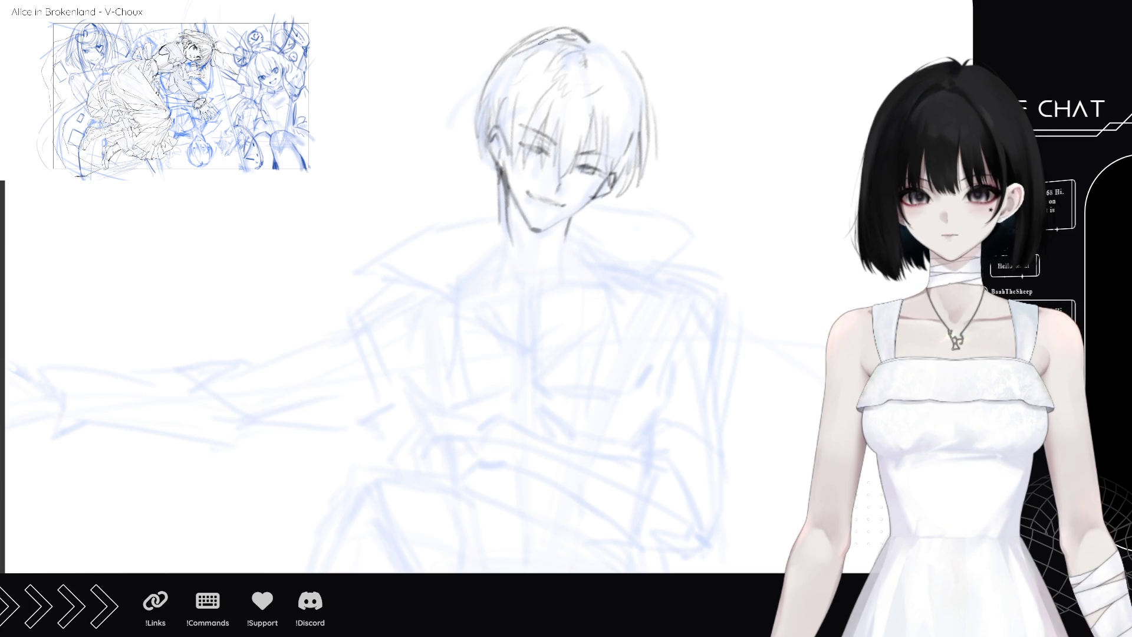
left_click_drag(478, 92, 470, 140)
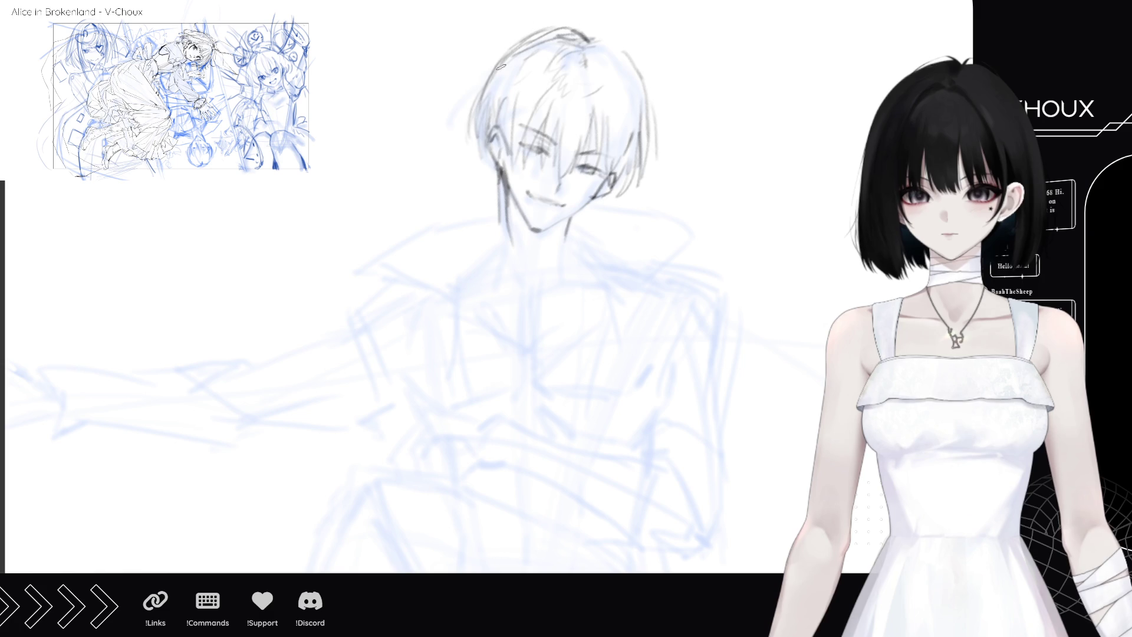
- Switch to a smaller eraser, then add strokes along the hair's top and right edge
key("e")
key("p")
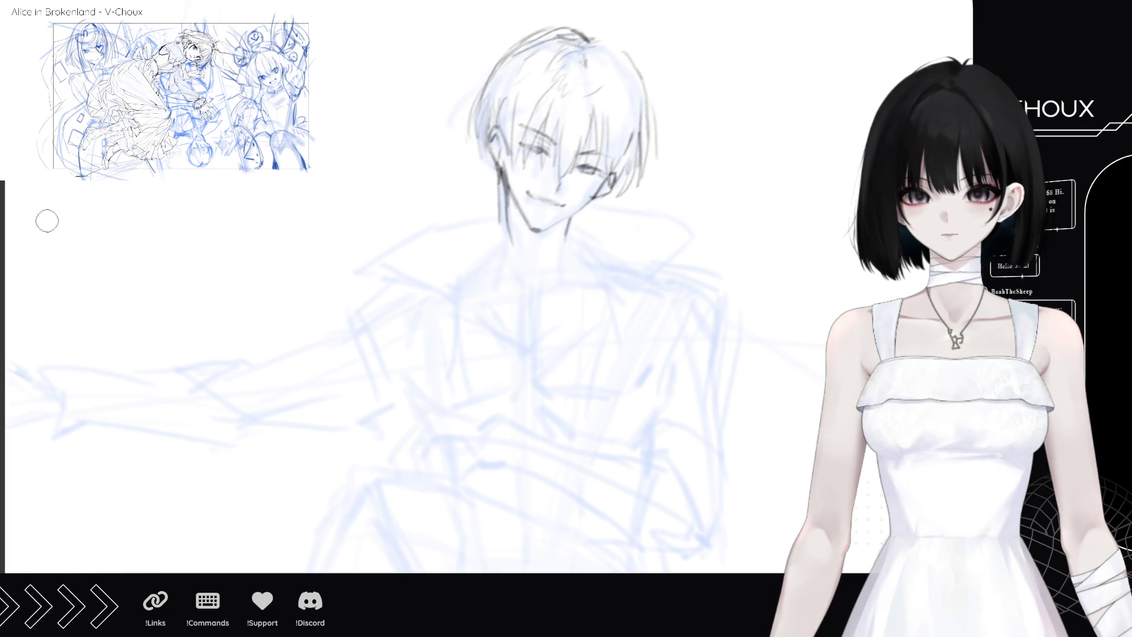
key("e")
key("bracketleft")
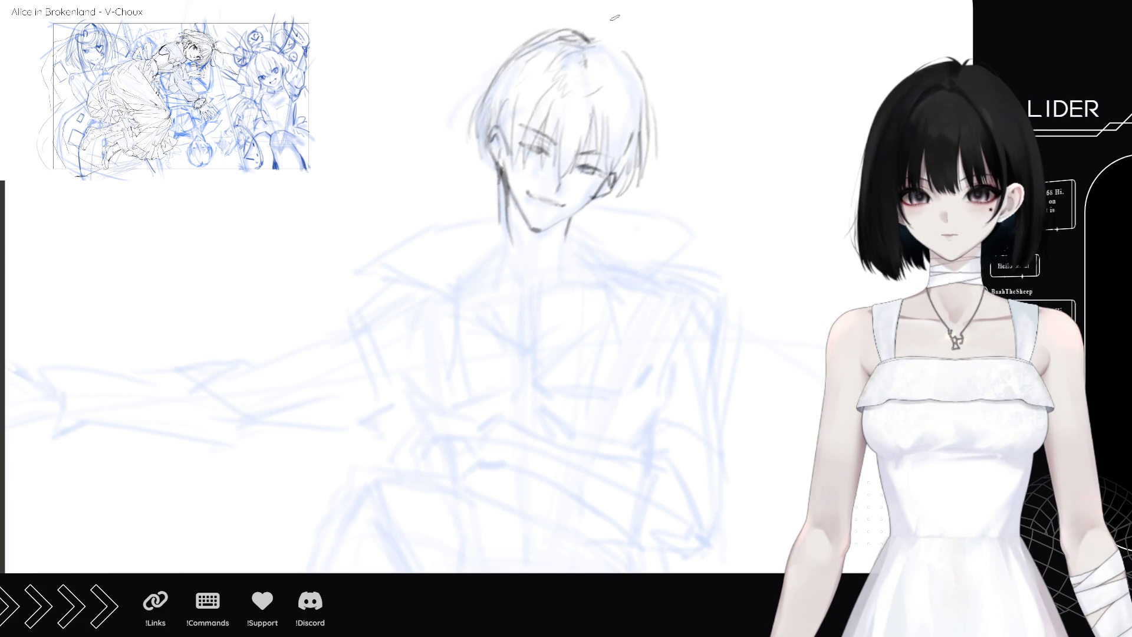
mouse_move(586, 37)
left_mouse_down()
mouse_move(626, 59)
mouse_move(636, 87)
left_mouse_up()
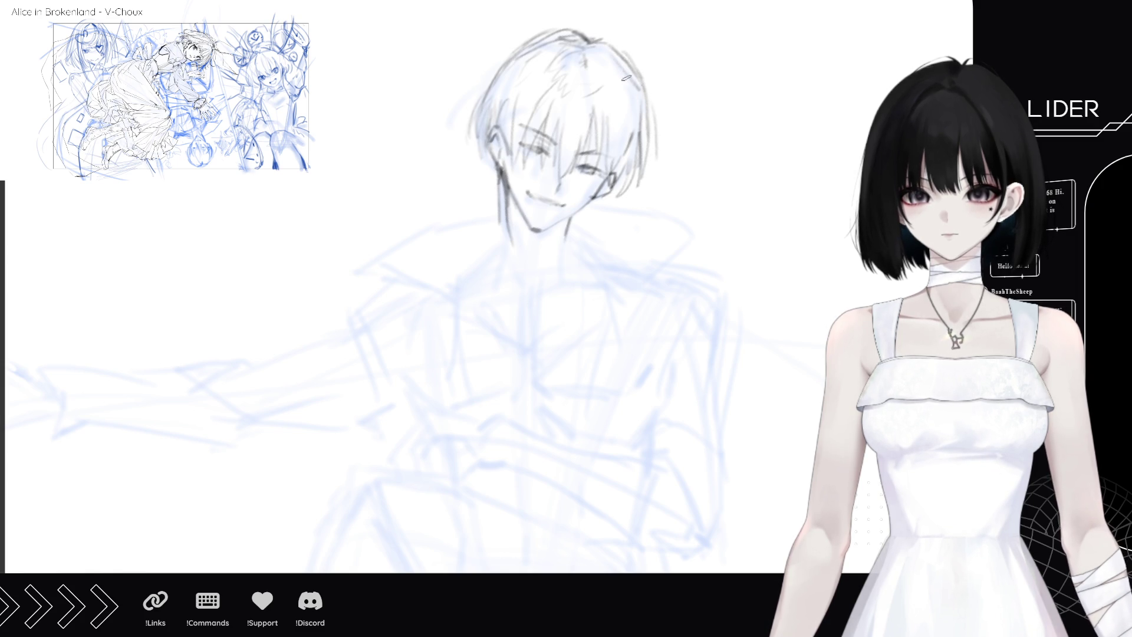
left_click_drag(602, 52, 636, 109)
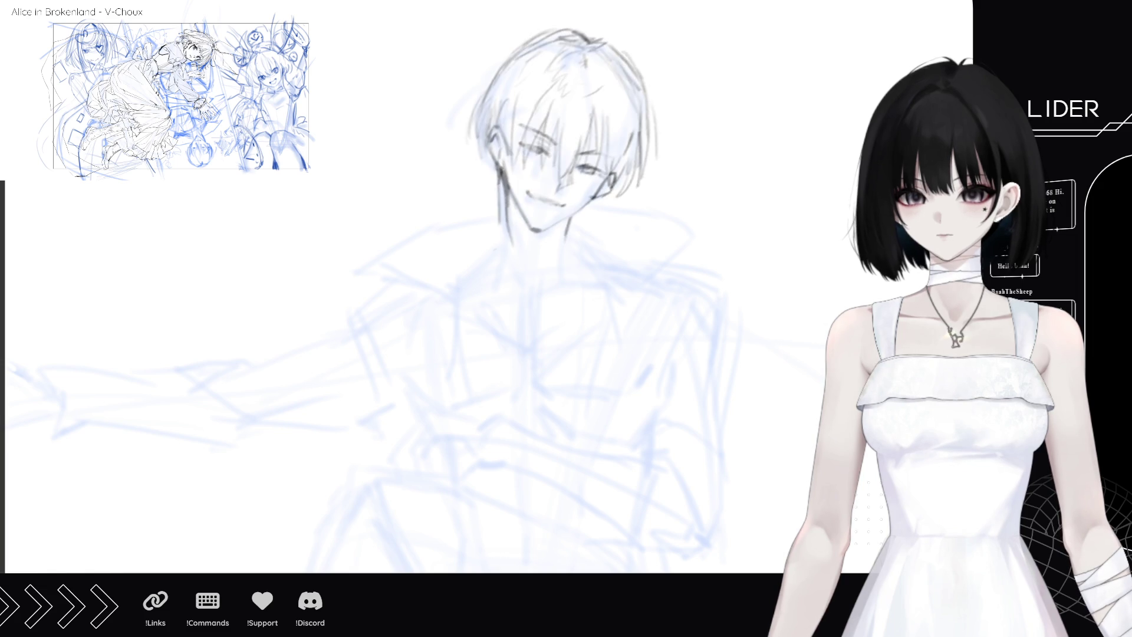
- Zoom out to see the whole figure and start free-transforming the inked head
key("ctrl+minus")
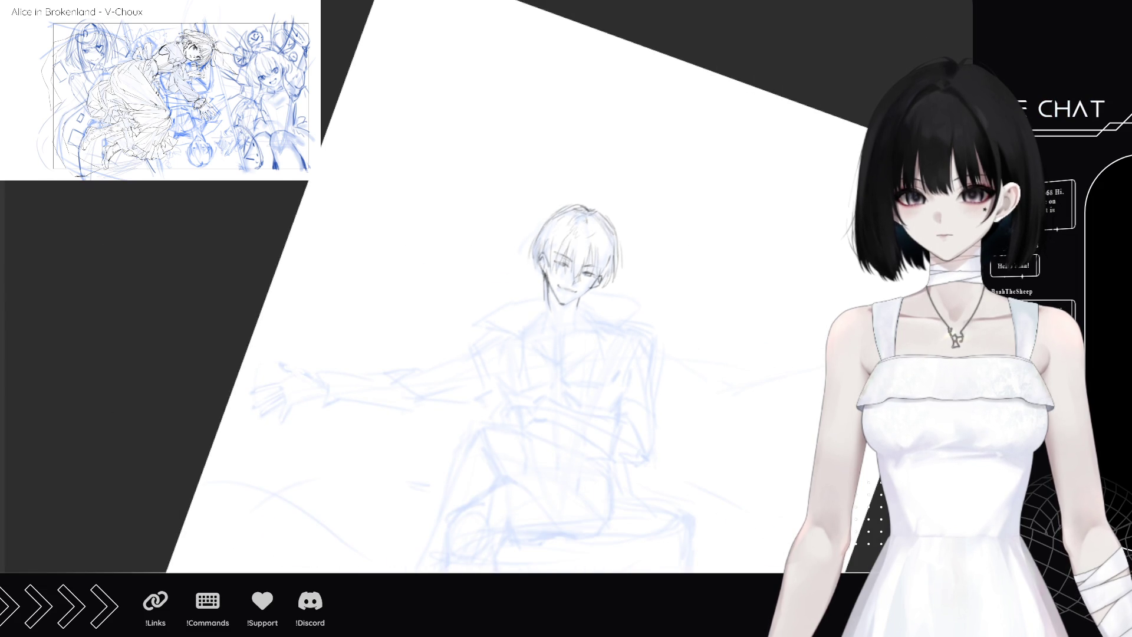
scroll(448, 287, "down", 3)
key("ctrl+t")
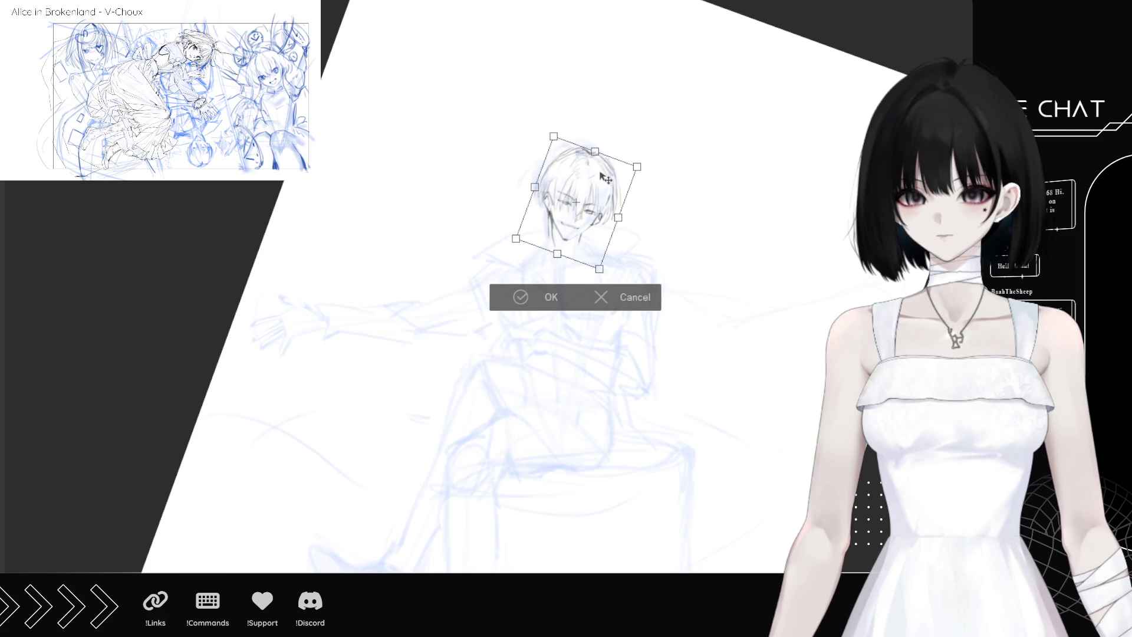
- Shrink the inked head slightly from the top in two Free Transform passes, confirming each
left_click_drag(592, 150, 592, 158)
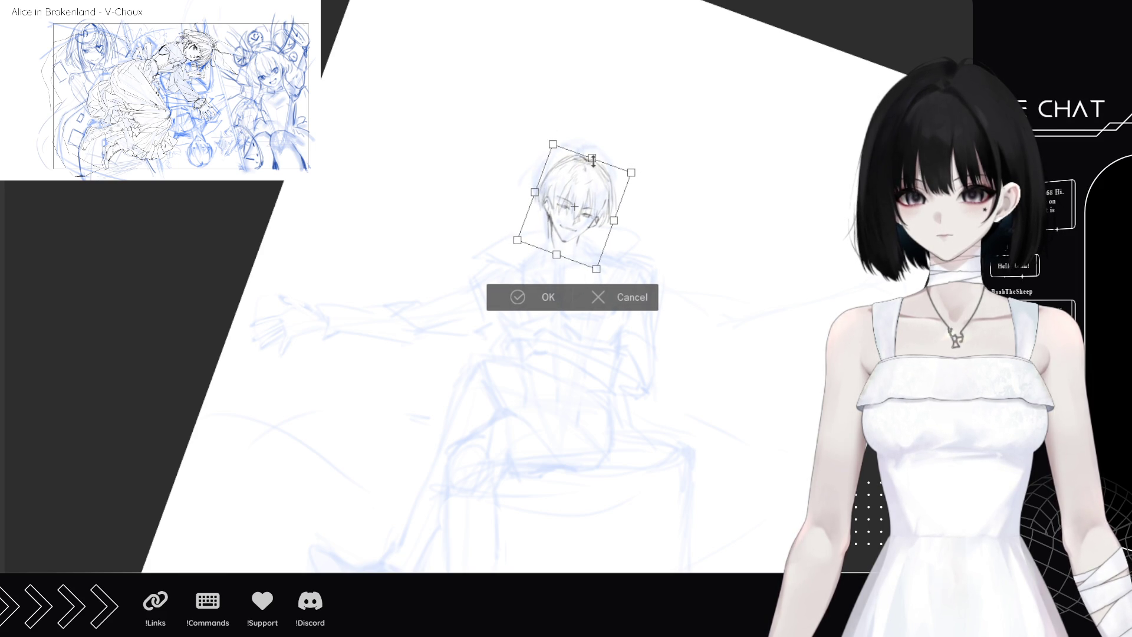
key("Return")
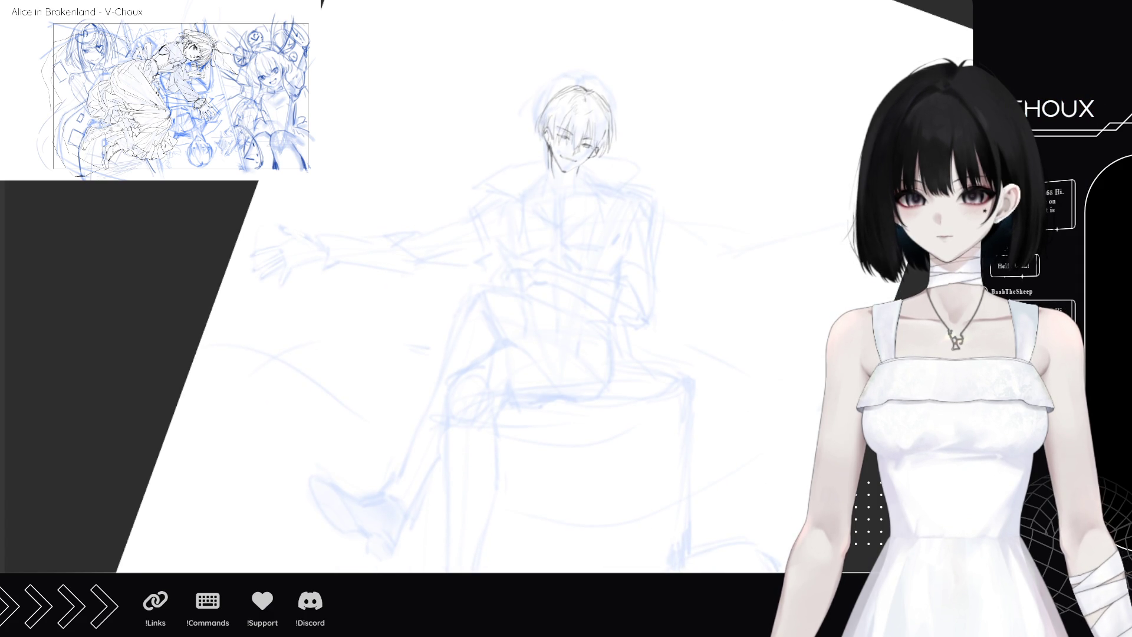
key("ctrl+t")
left_click_drag(592, 87, 590, 92)
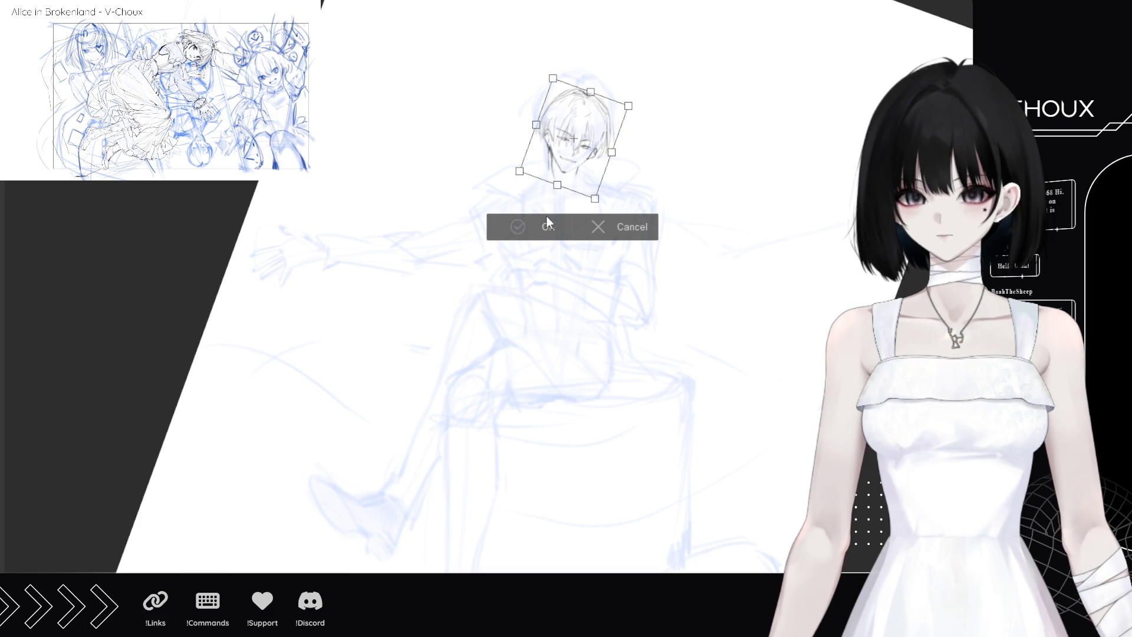
key("Return")
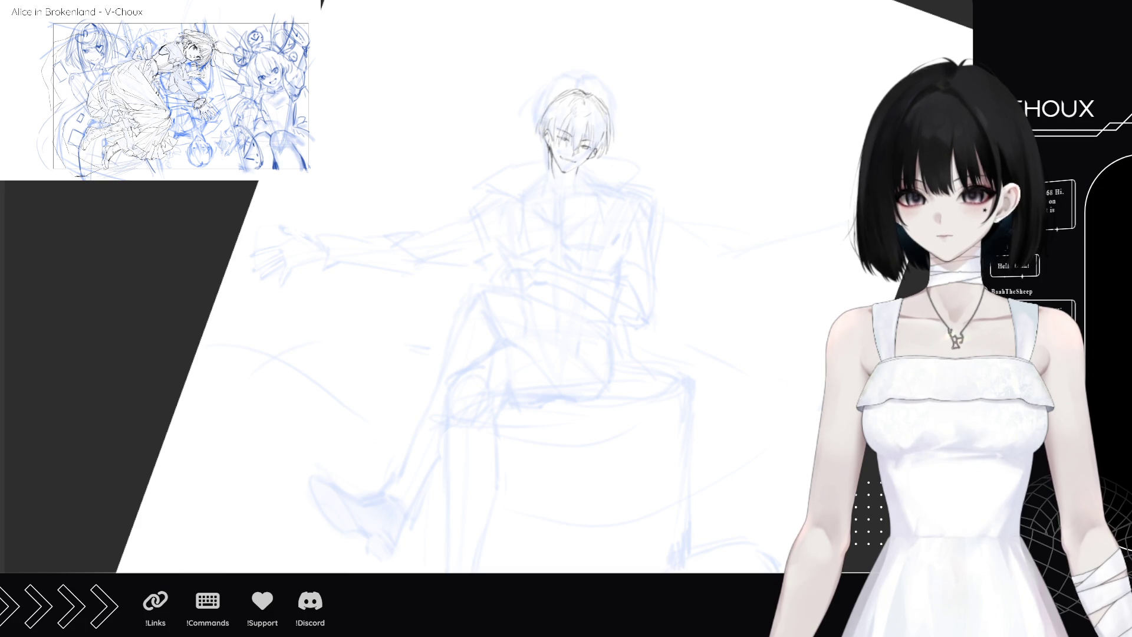
- Draw a vertical line down the chest with short strokes on its left and right sides
left_click_drag(559, 202, 556, 248)
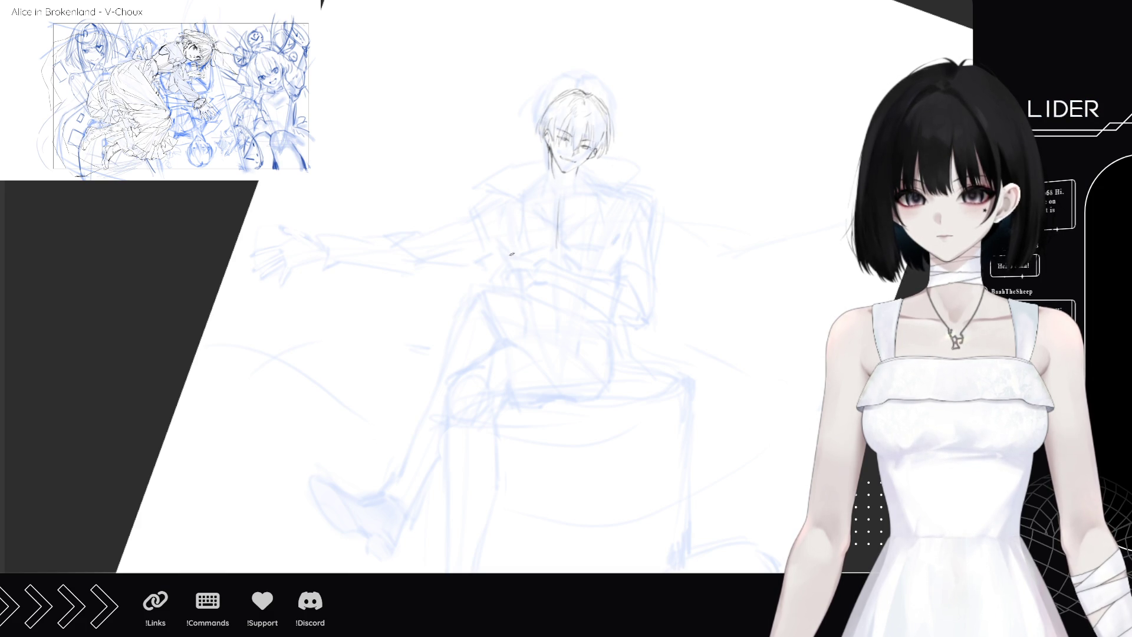
left_click_drag(507, 217, 503, 237)
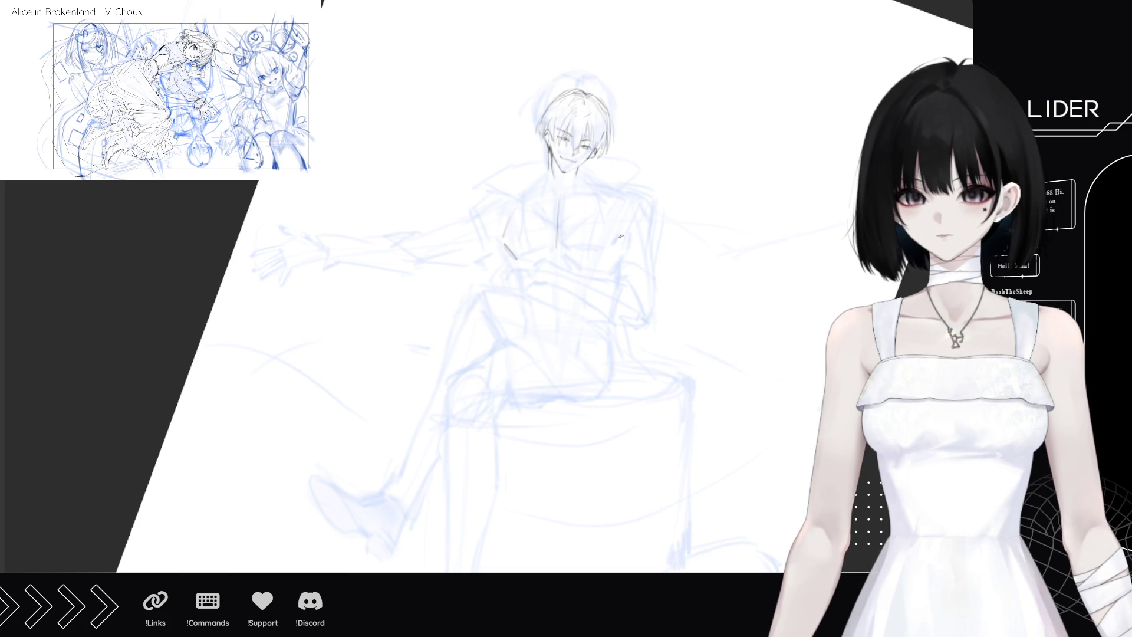
left_click_drag(620, 233, 609, 253)
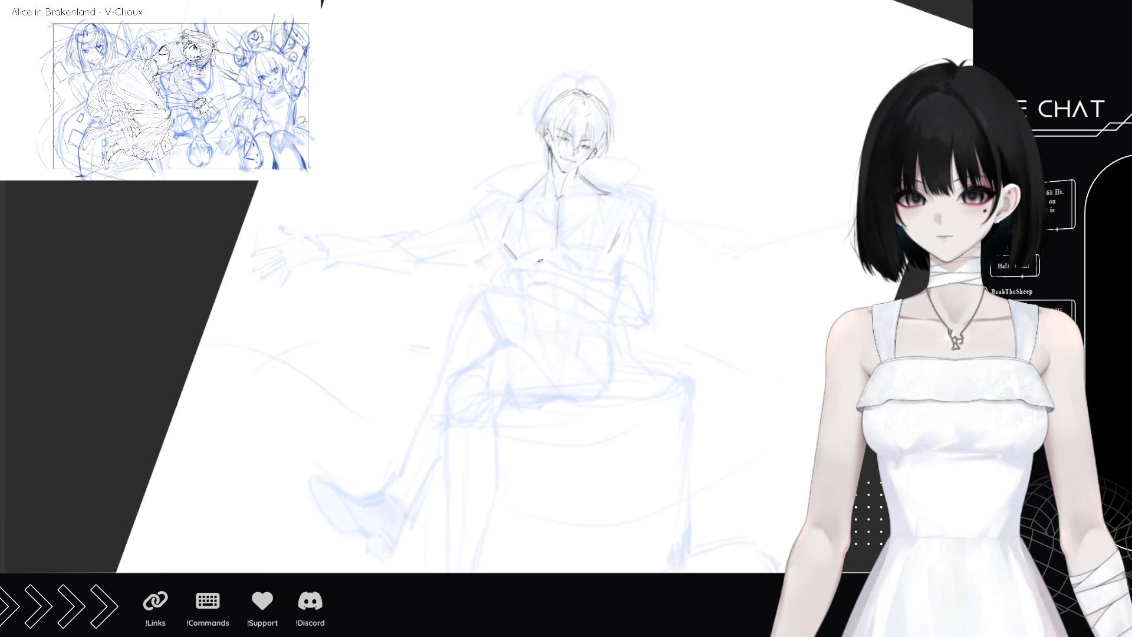
- Draw torso lines down the middle and sides, resize the brush, and hide the blue rough sketch
mouse_move(554, 277)
left_mouse_down()
mouse_move(554, 330)
mouse_move(540, 347)
left_mouse_up()
left_click_drag(582, 283, 579, 348)
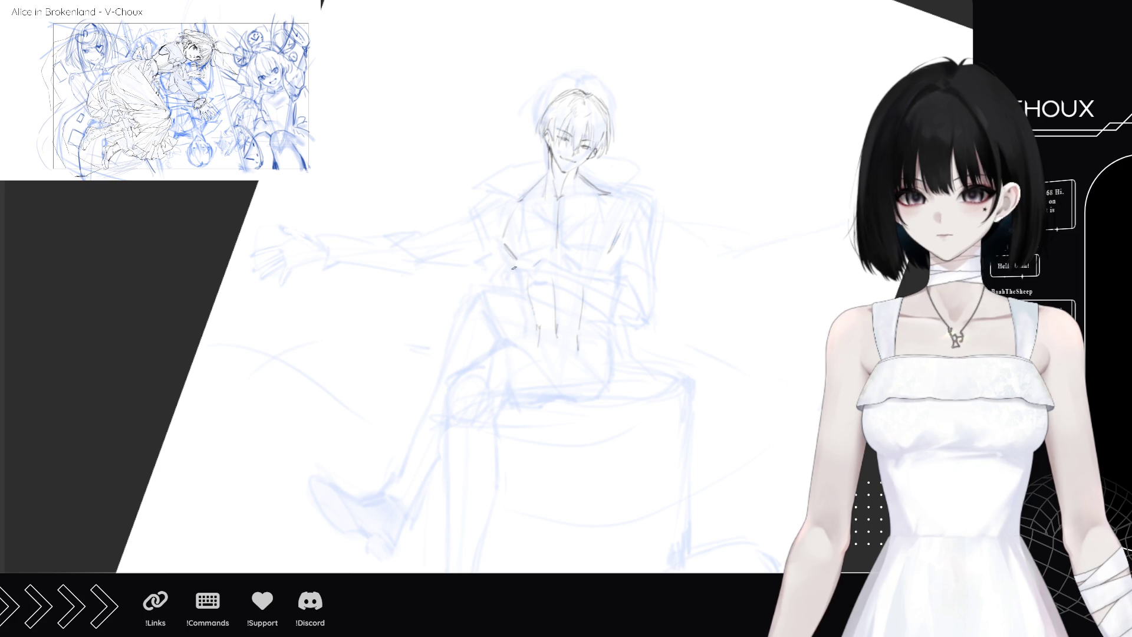
left_click_drag(511, 262, 526, 332)
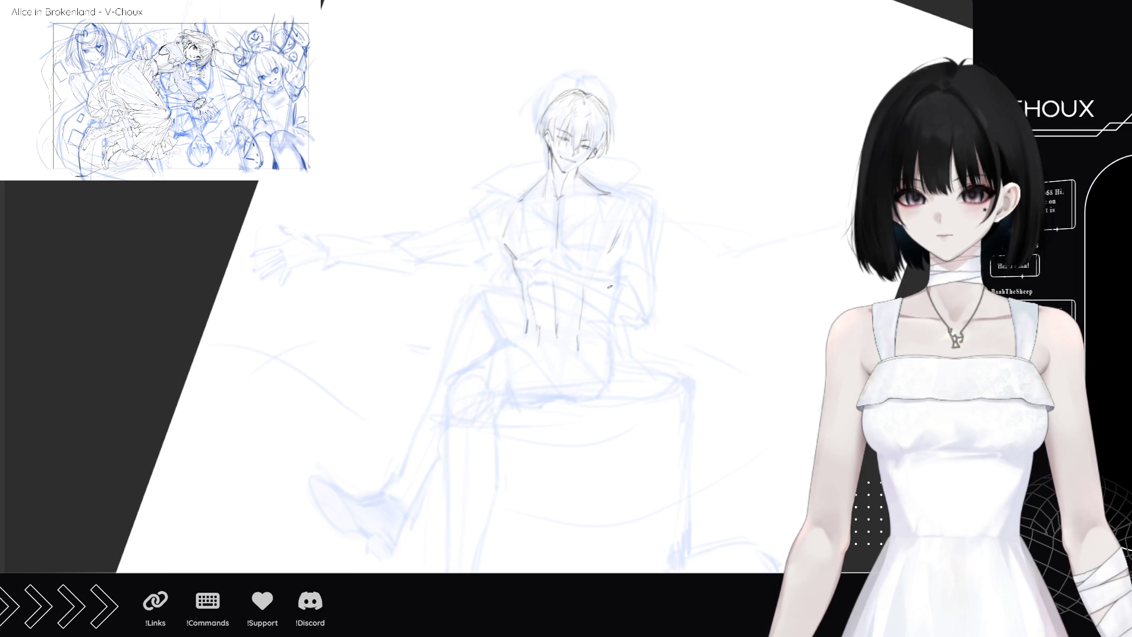
left_click_drag(612, 305, 604, 330)
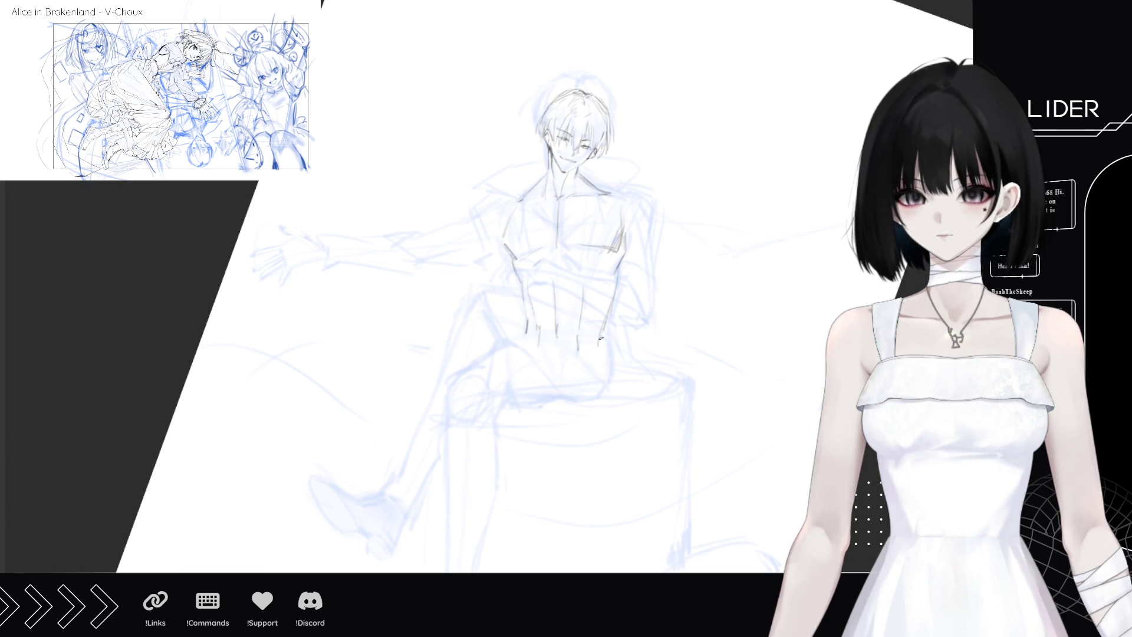
mouse_move(588, 375)
left_mouse_down()
mouse_move(820, 375)
mouse_move(661, 375)
left_mouse_up()
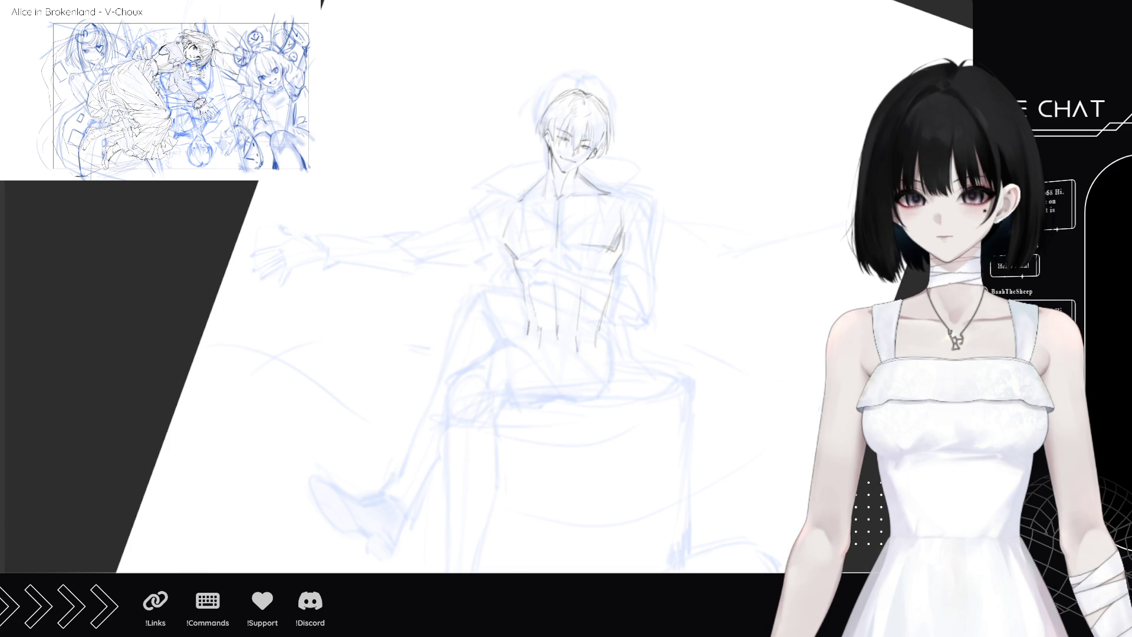
left_click(479, 543)
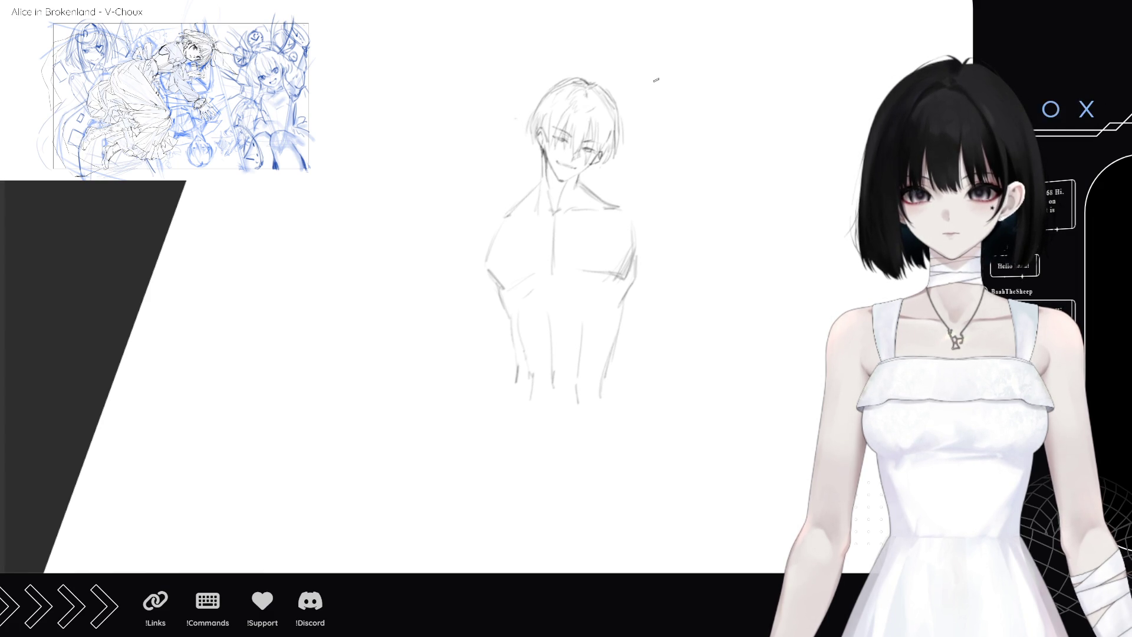
- Sketch the round ear above-right of the head and the left curve of the hat brim
mouse_move(641, 72)
left_mouse_down()
mouse_move(598, 87)
mouse_move(648, 106)
left_mouse_up()
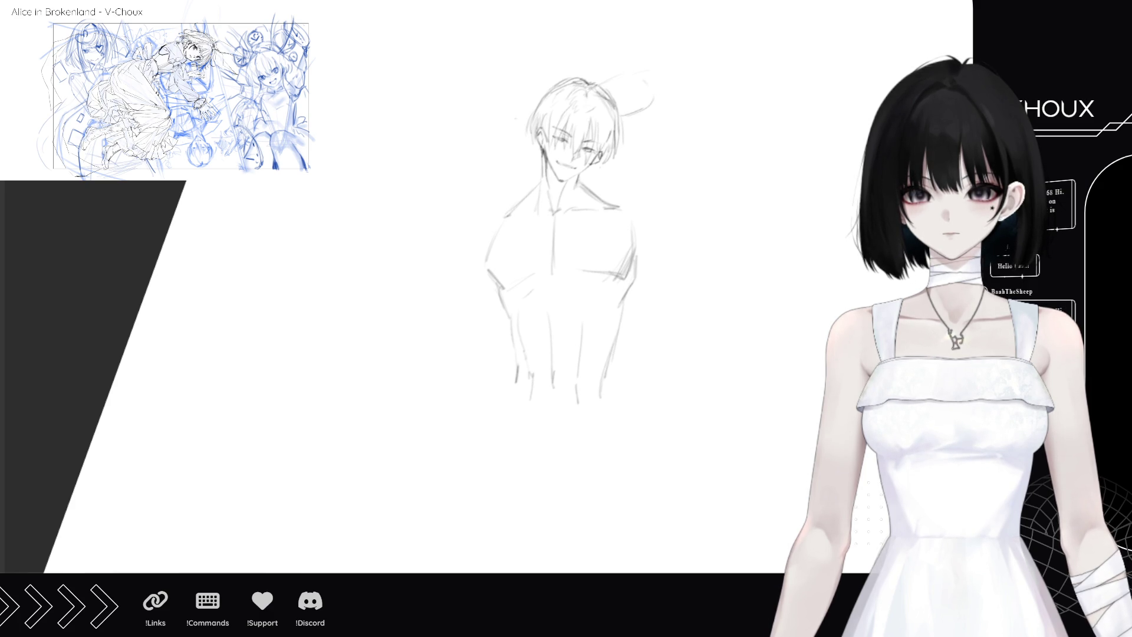
left_click_drag(638, 74, 653, 92)
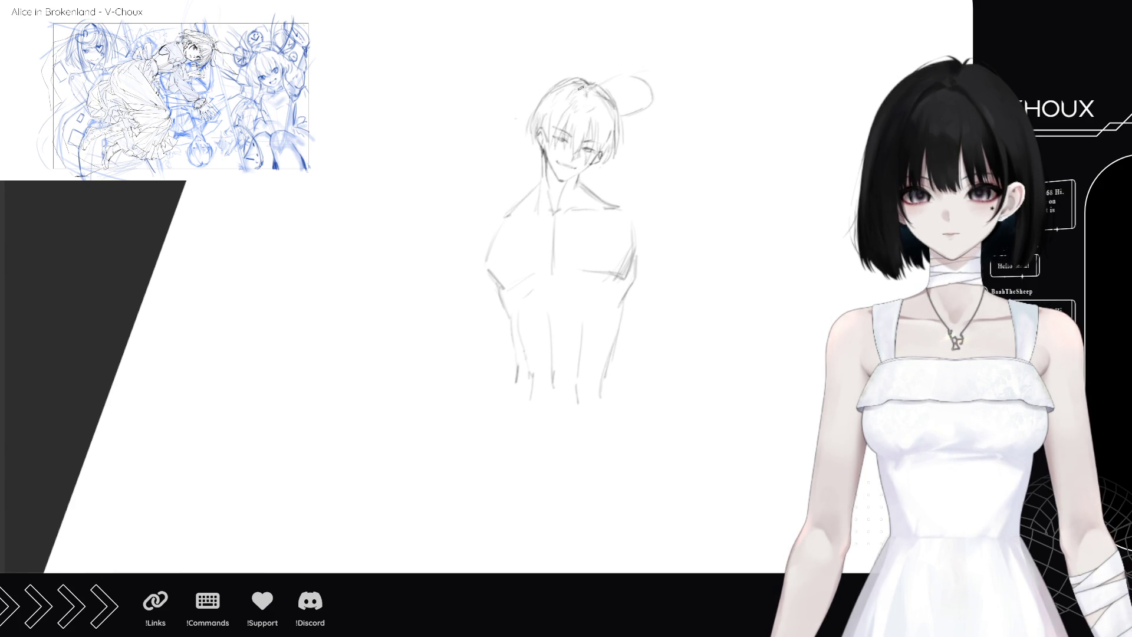
left_click_drag(502, 110, 523, 129)
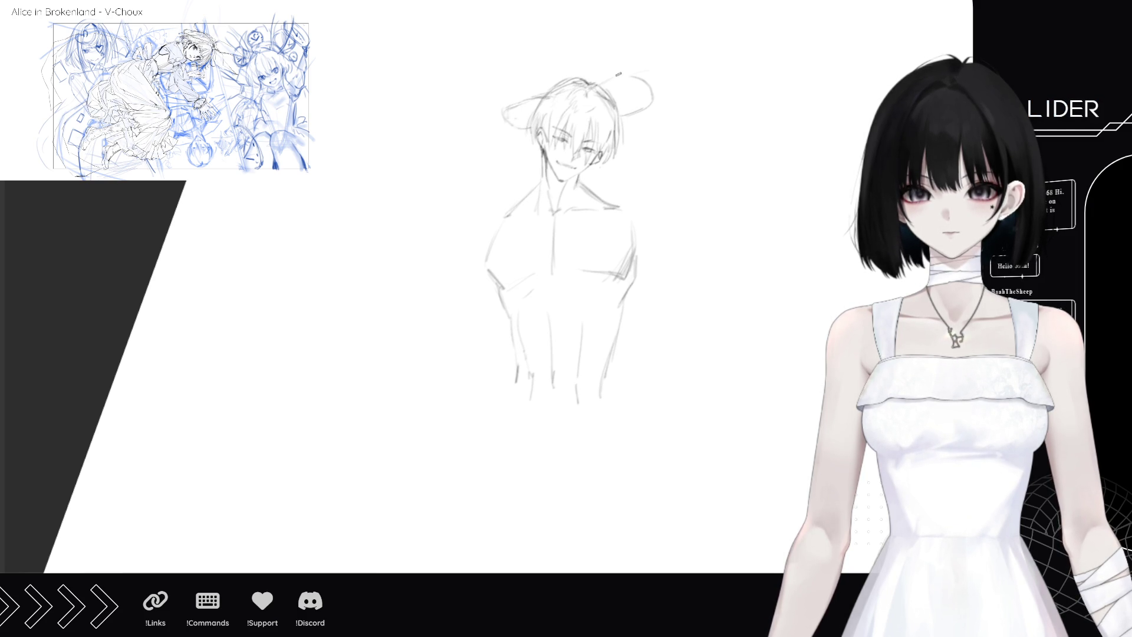
mouse_move(506, 106)
left_mouse_down()
mouse_move(505, 123)
mouse_move(530, 131)
left_mouse_up()
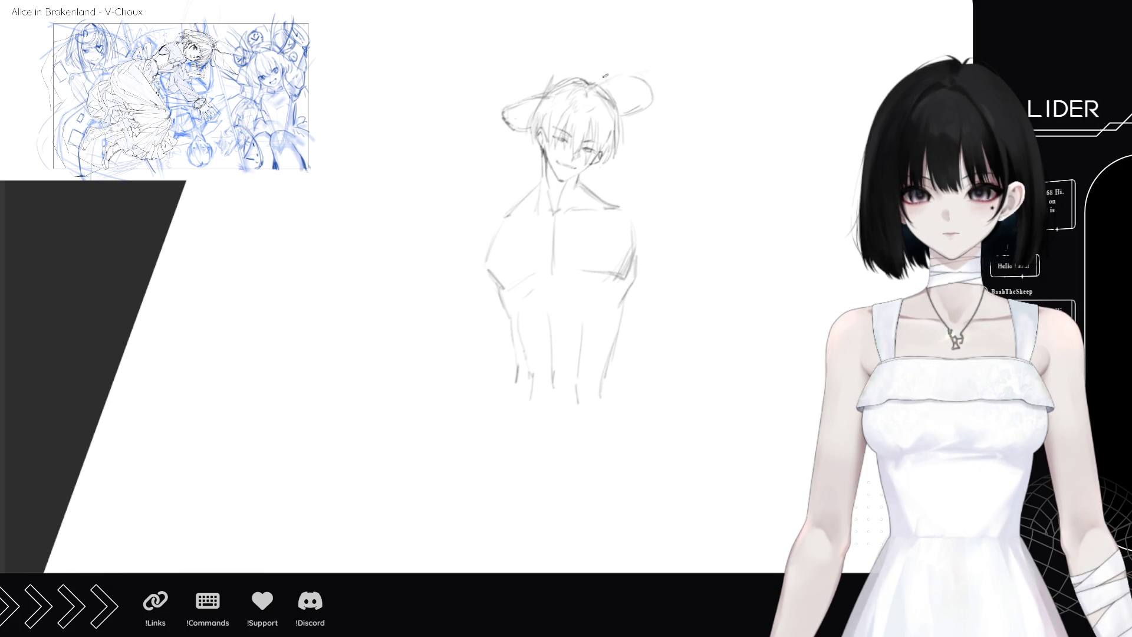
- Add upright hat lines above the head, trace the brim's lower-left edge, and outline the ear top
left_click_drag(541, 95, 540, 67)
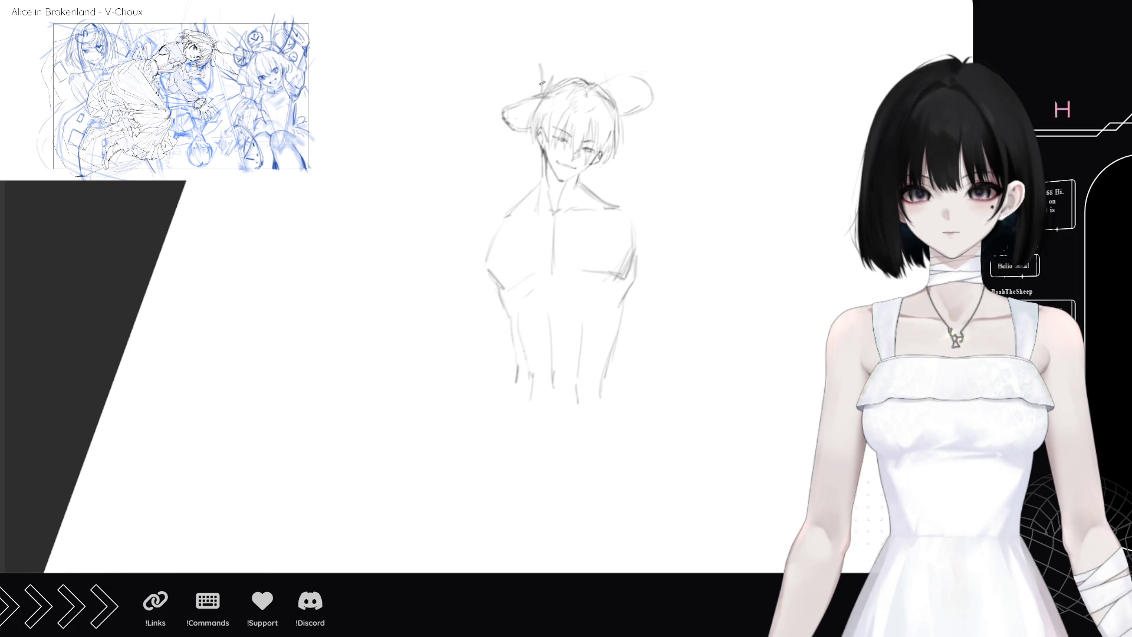
left_click_drag(533, 48, 525, 36)
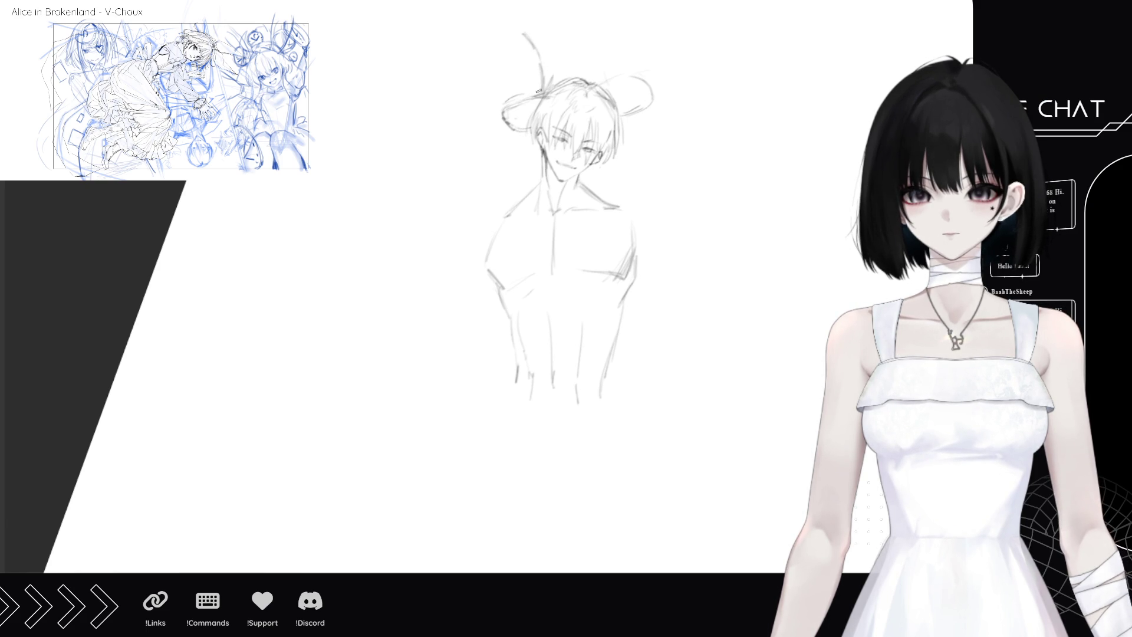
left_click_drag(542, 92, 515, 97)
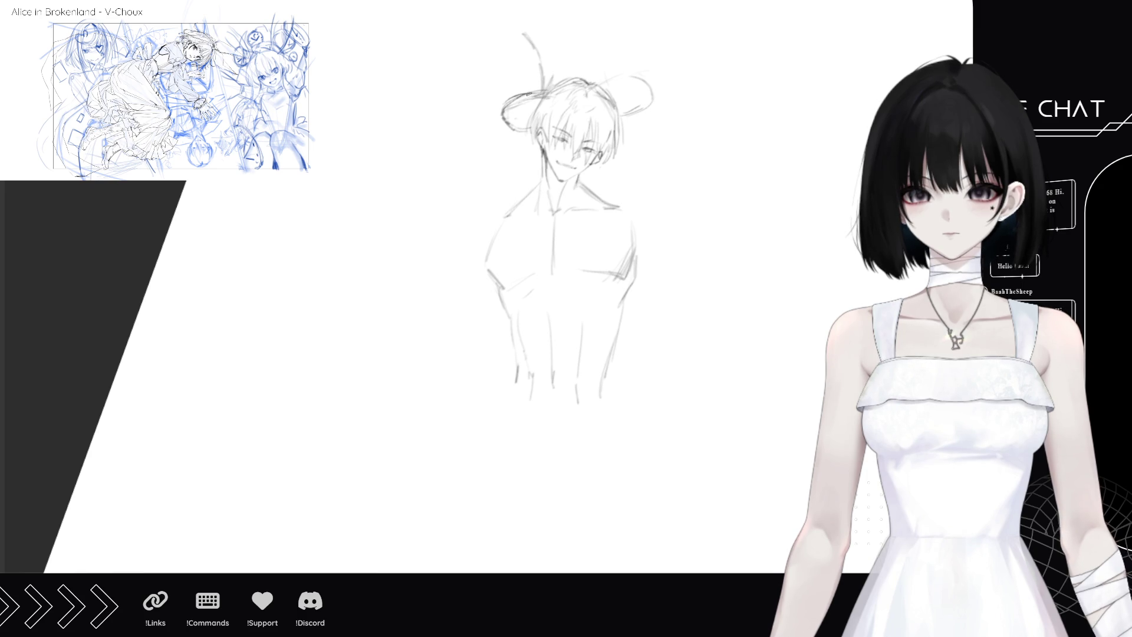
left_click_drag(504, 114, 536, 131)
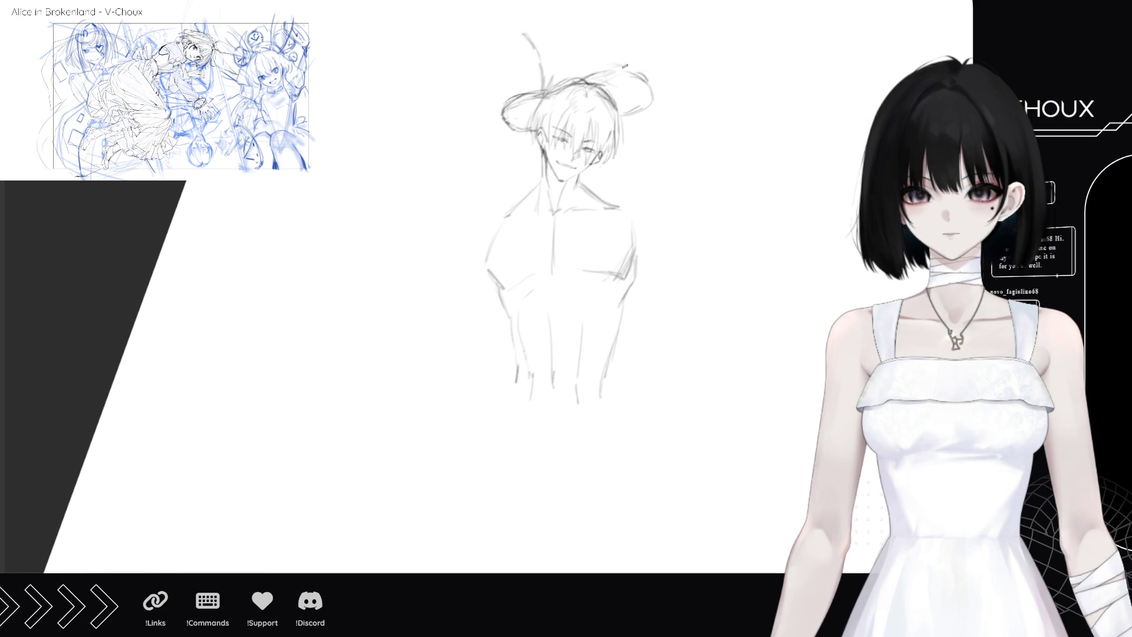
mouse_move(591, 75)
left_mouse_down()
mouse_move(642, 76)
mouse_move(648, 105)
mouse_move(620, 117)
mouse_move(650, 103)
mouse_move(642, 74)
mouse_move(601, 71)
left_mouse_up()
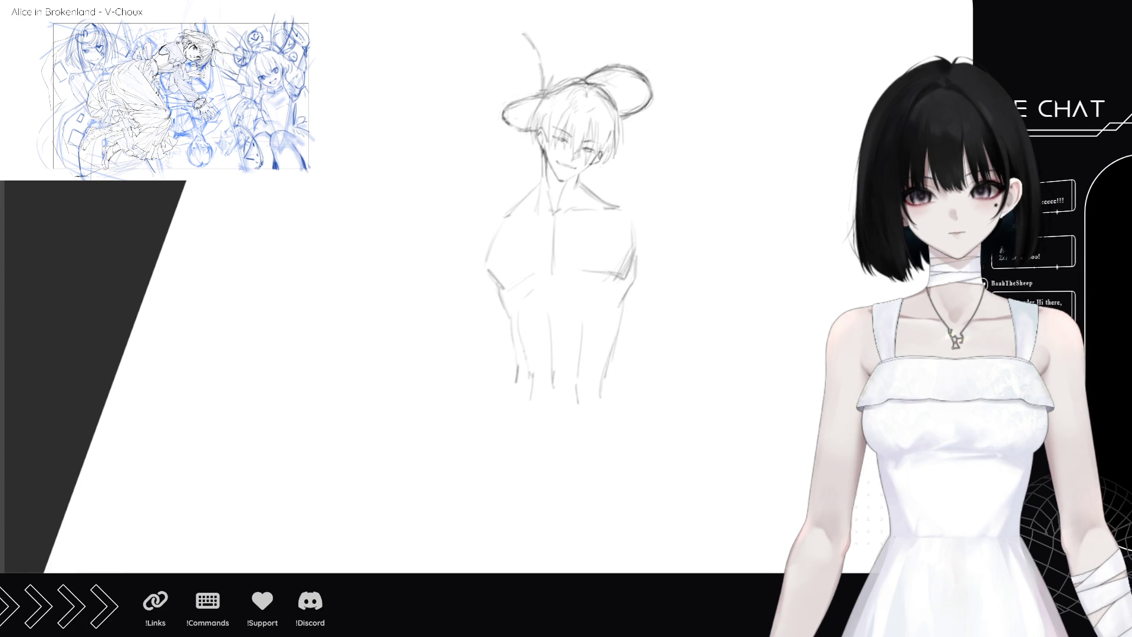
- Draw the hat crown's left and right sides and top edge, refining both top corners
scroll(578, 235, "up", 3)
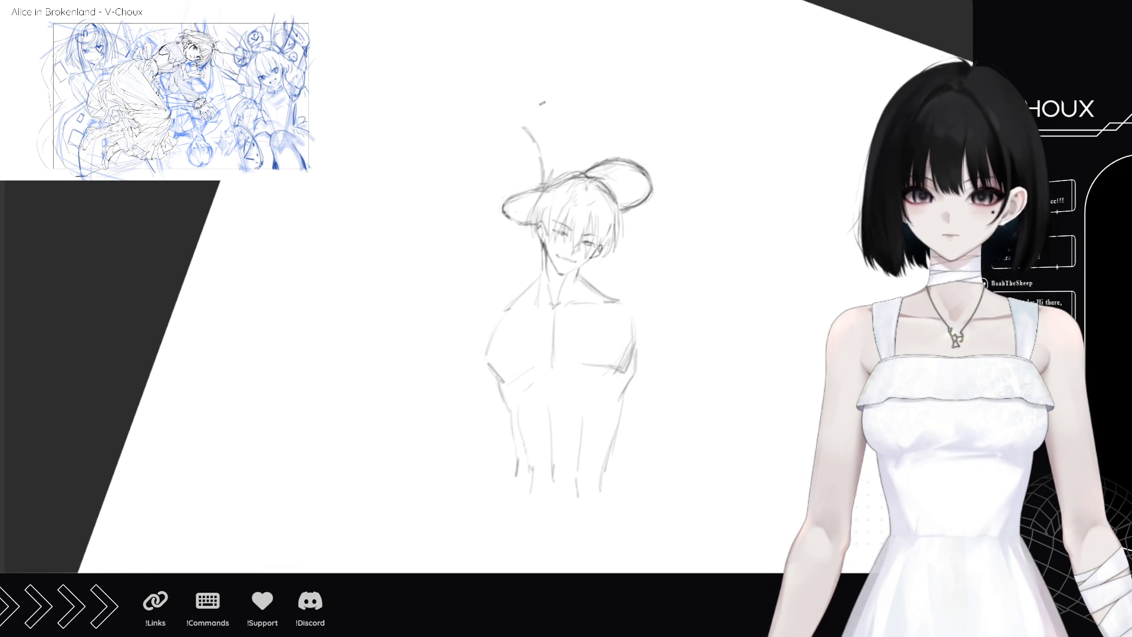
left_click_drag(518, 121, 551, 94)
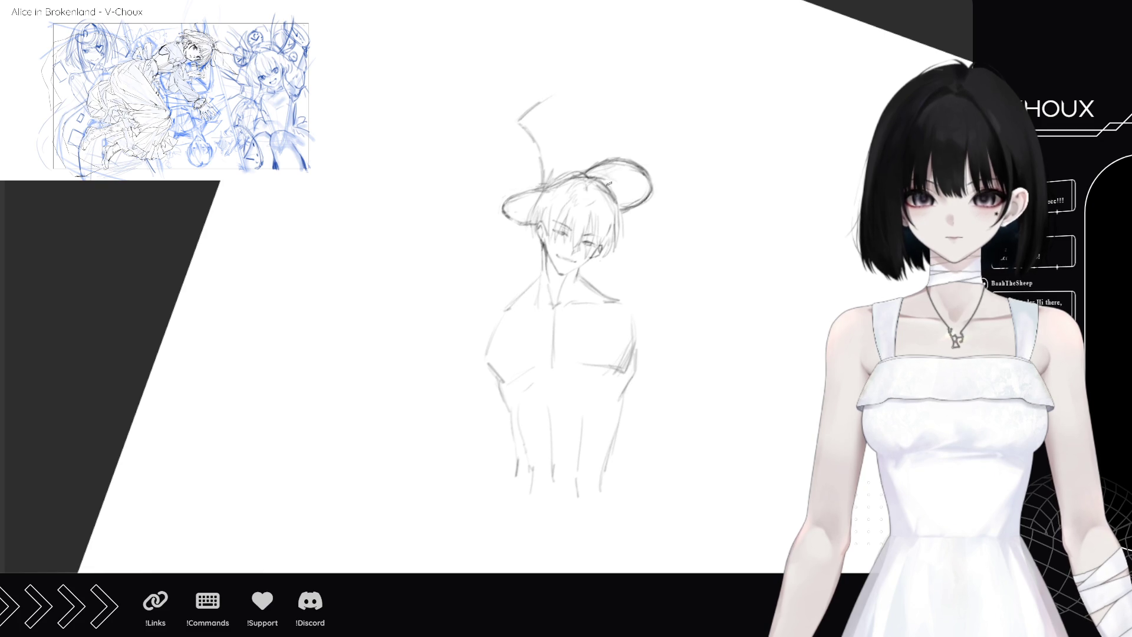
mouse_move(609, 176)
left_mouse_down()
mouse_move(609, 129)
mouse_move(605, 172)
left_mouse_up()
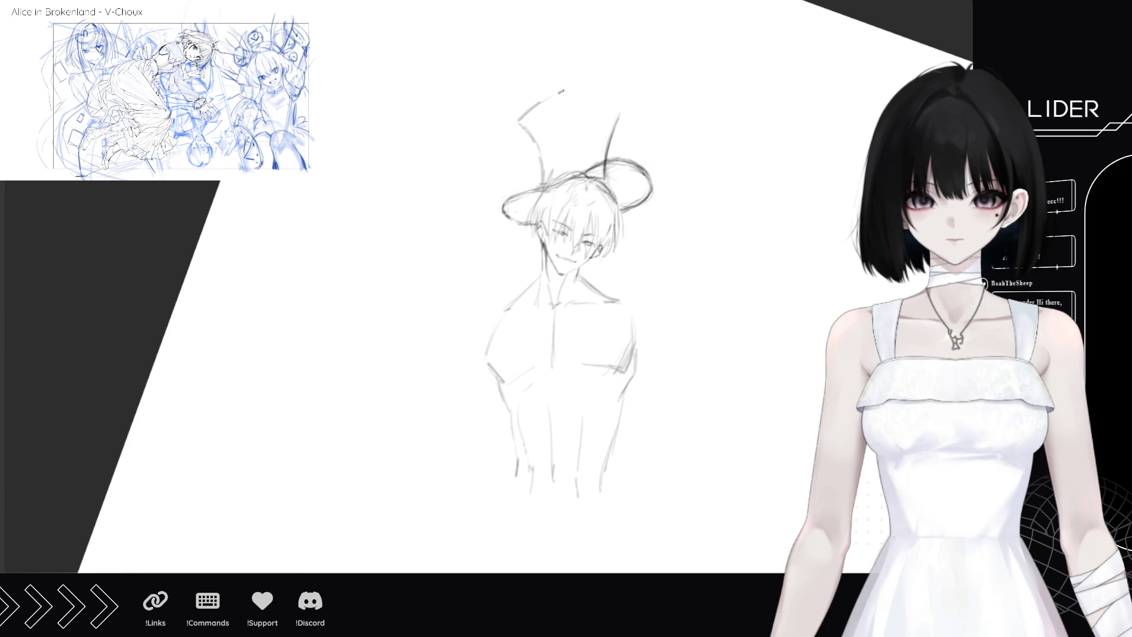
left_click_drag(575, 94, 619, 111)
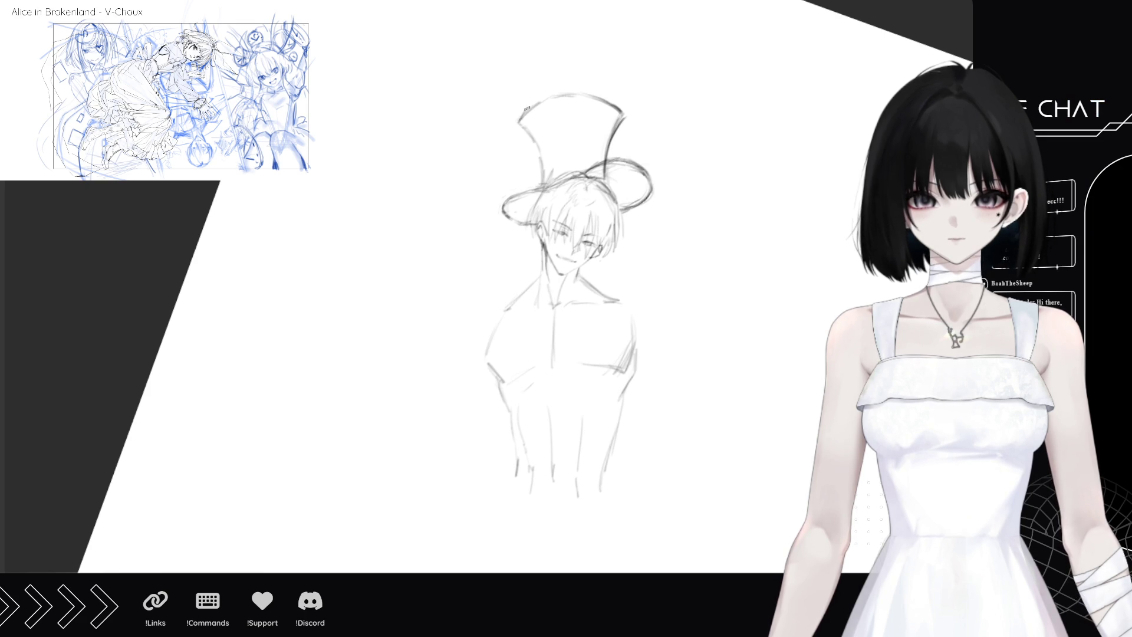
mouse_move(519, 115)
left_mouse_down()
mouse_move(544, 177)
mouse_move(607, 154)
mouse_move(615, 126)
mouse_move(603, 158)
mouse_move(624, 112)
left_mouse_up()
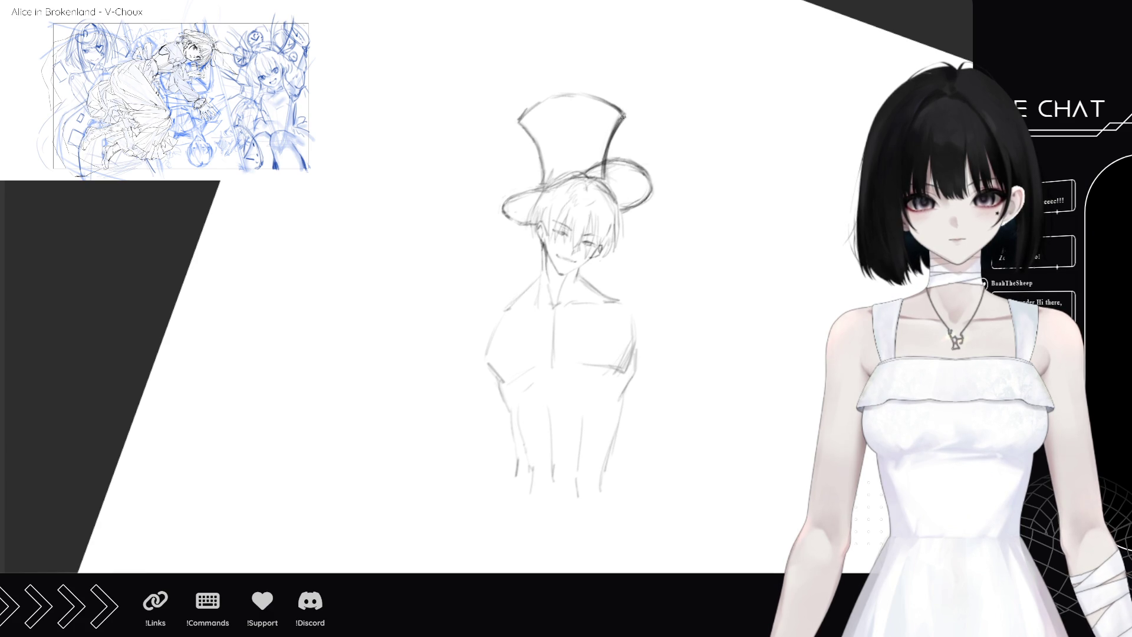
left_click_drag(531, 109, 519, 124)
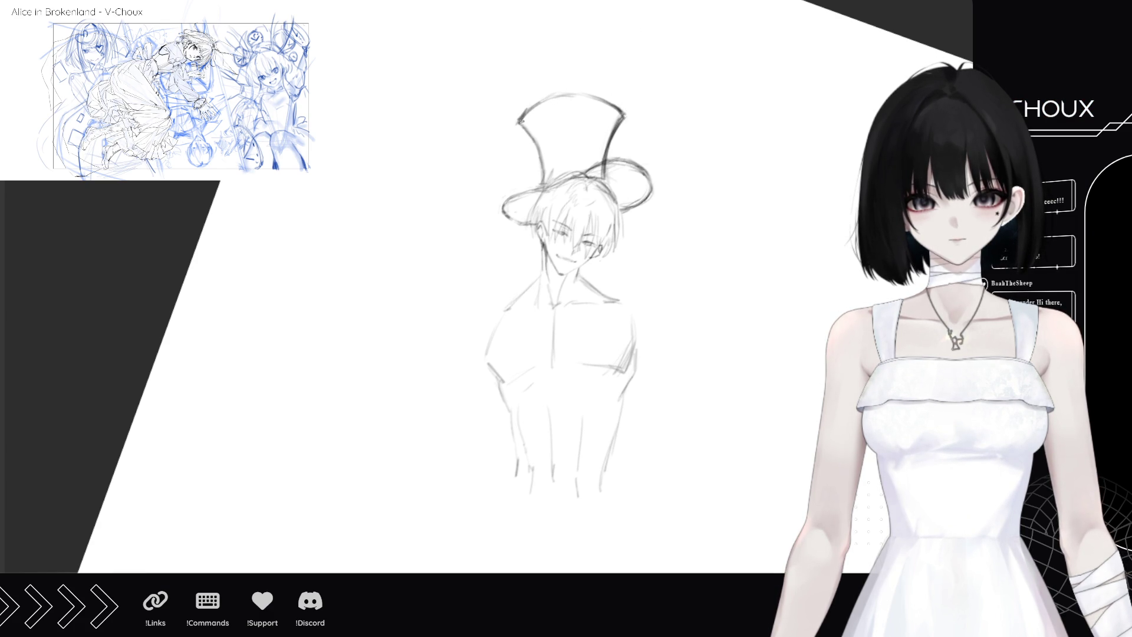
left_click_drag(617, 107, 624, 115)
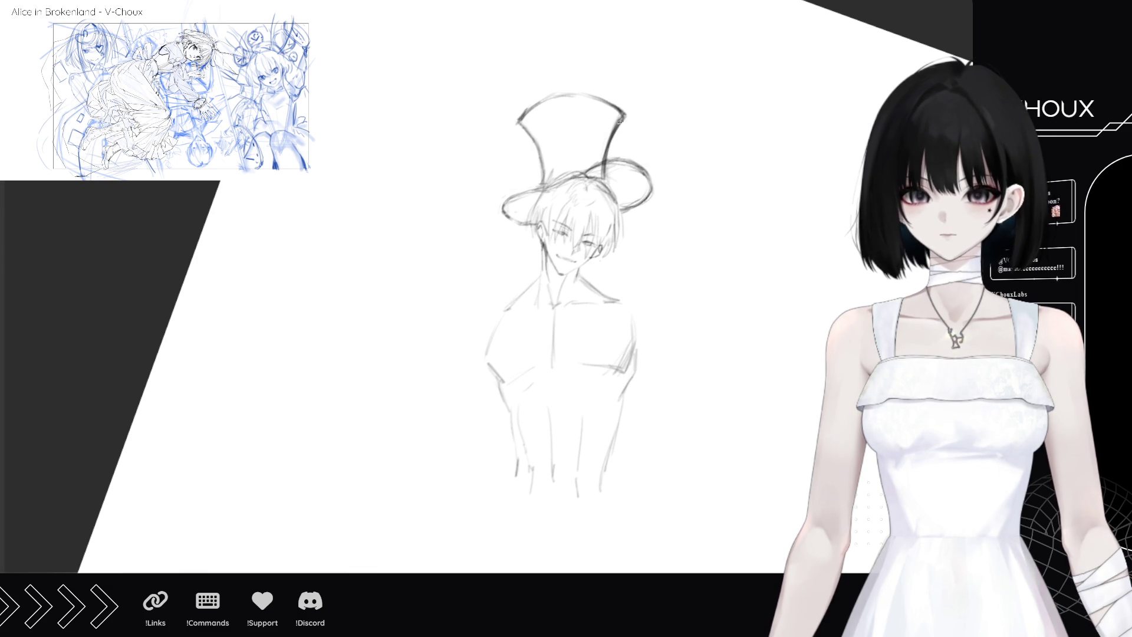
- Reinforce the crown's right edge and upper-right corner, darken the left brim, and letter the right ear
left_click_drag(612, 138, 628, 117)
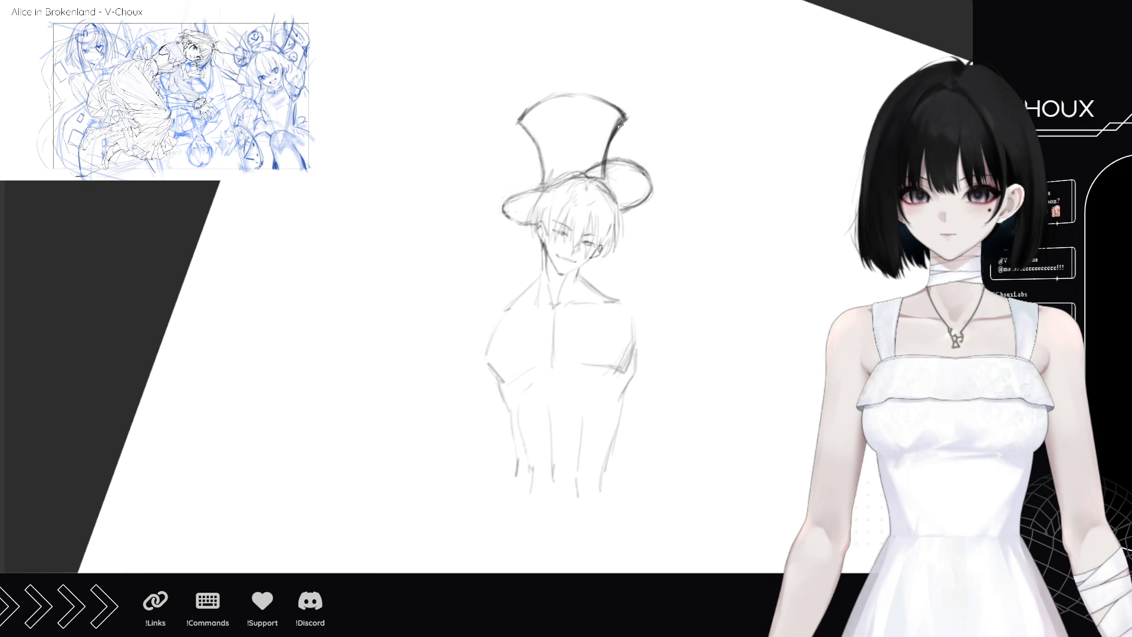
mouse_move(533, 223)
left_mouse_down()
mouse_move(501, 210)
mouse_move(533, 224)
mouse_move(511, 205)
mouse_move(529, 199)
left_mouse_up()
mouse_move(624, 176)
left_mouse_down()
mouse_move(638, 188)
mouse_move(624, 194)
mouse_move(647, 189)
mouse_move(636, 203)
left_mouse_up()
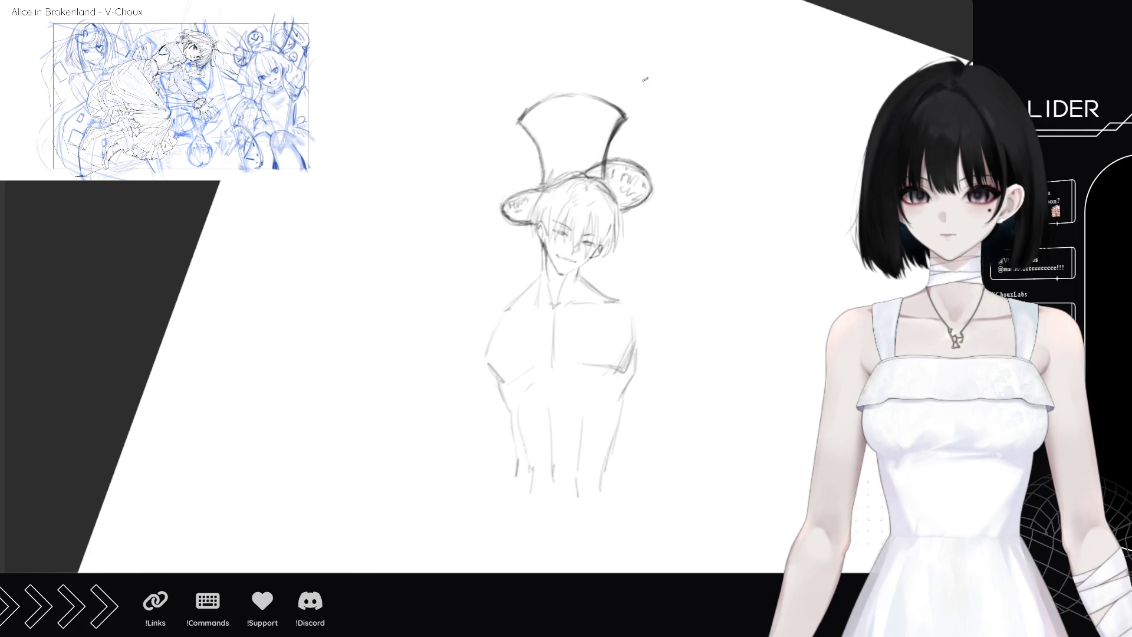
left_click_drag(628, 112, 621, 121)
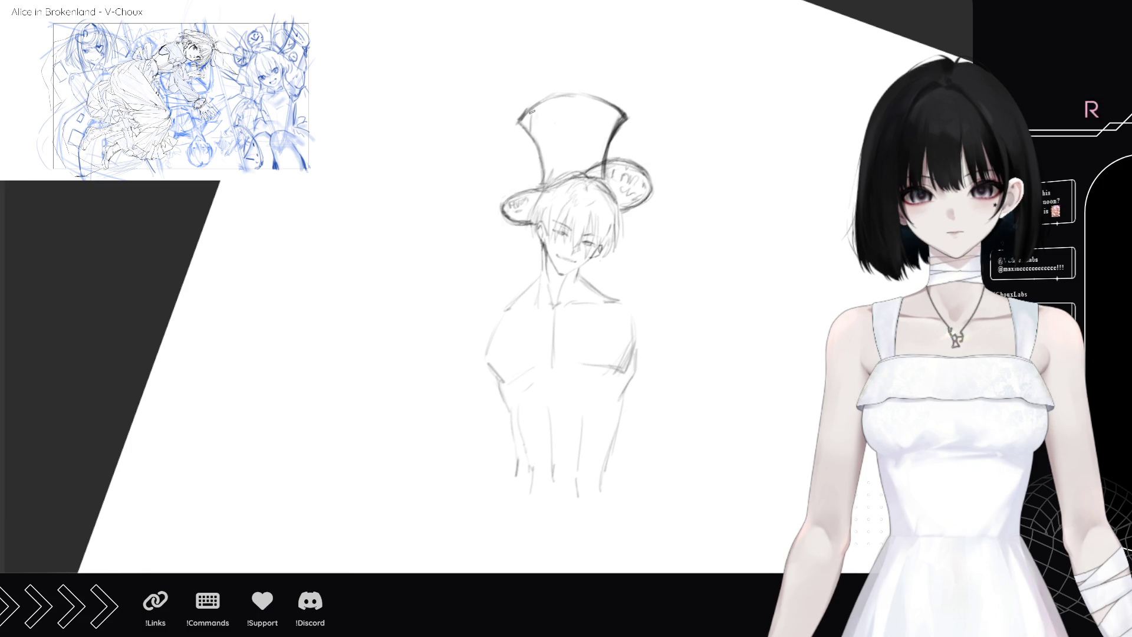
- Draw crossing diagonal lattice lines on the hat crown and a band along the brim
left_click_drag(535, 118, 541, 134)
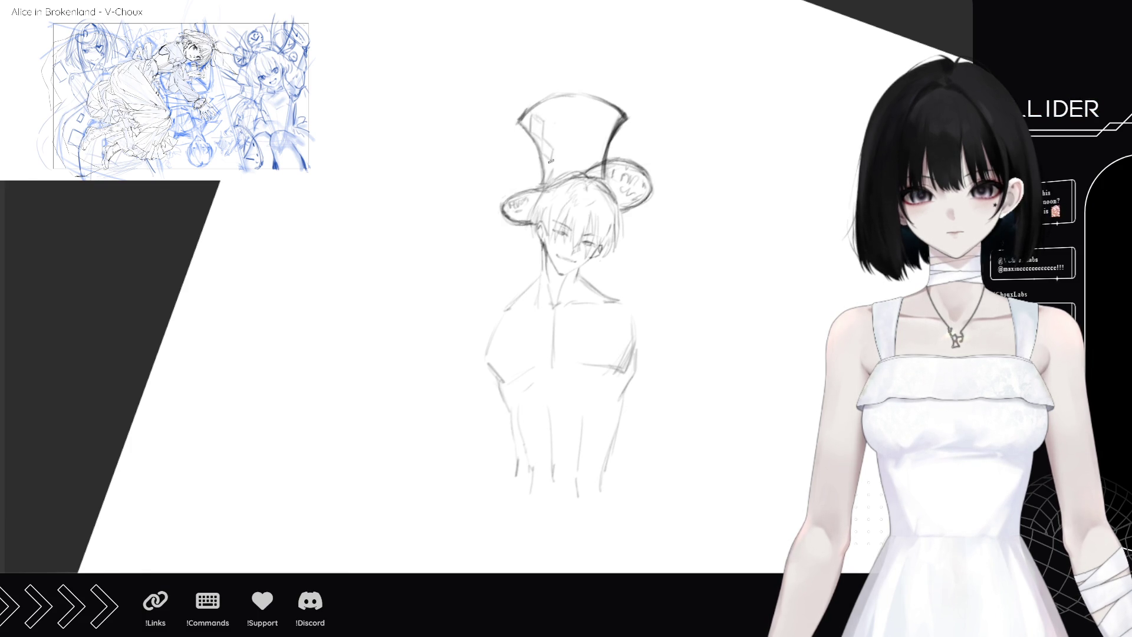
left_click_drag(544, 119, 557, 130)
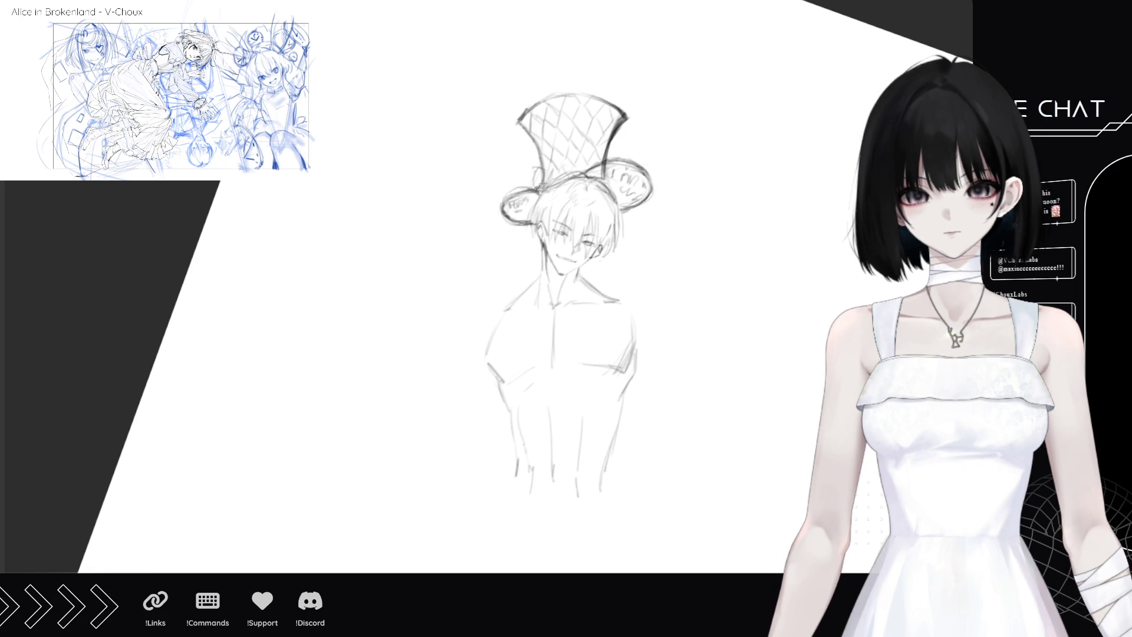
left_click_drag(553, 176, 604, 153)
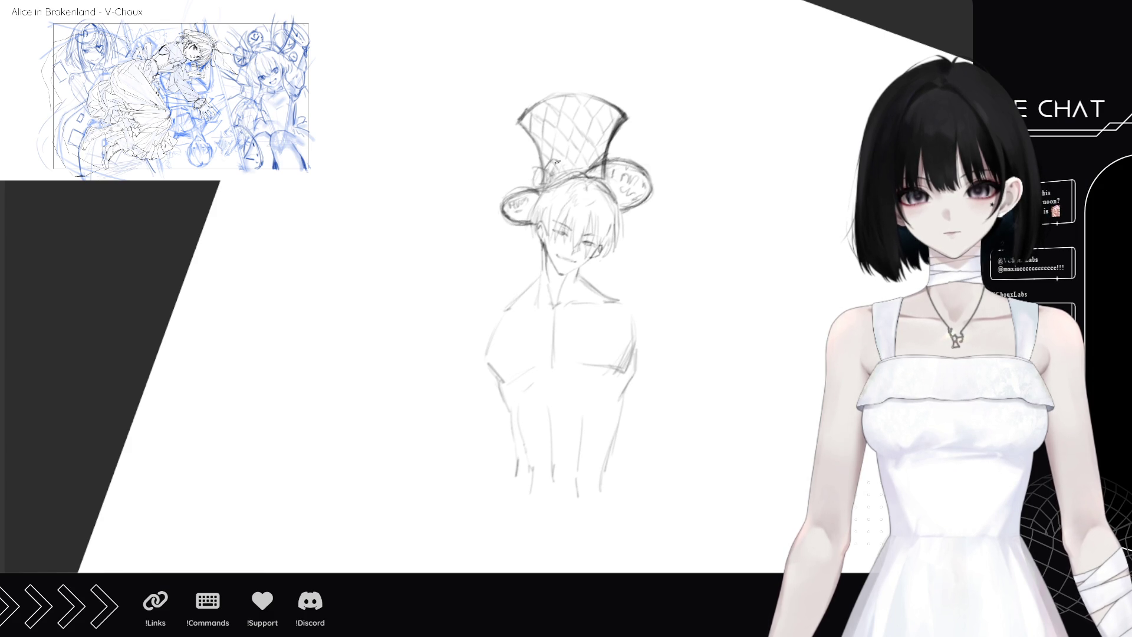
- Draw a band stroke near the hat's left brim, then undo it
mouse_move(550, 177)
left_mouse_down()
mouse_move(556, 158)
mouse_move(567, 182)
mouse_move(544, 173)
mouse_move(561, 162)
mouse_move(569, 174)
left_mouse_up()
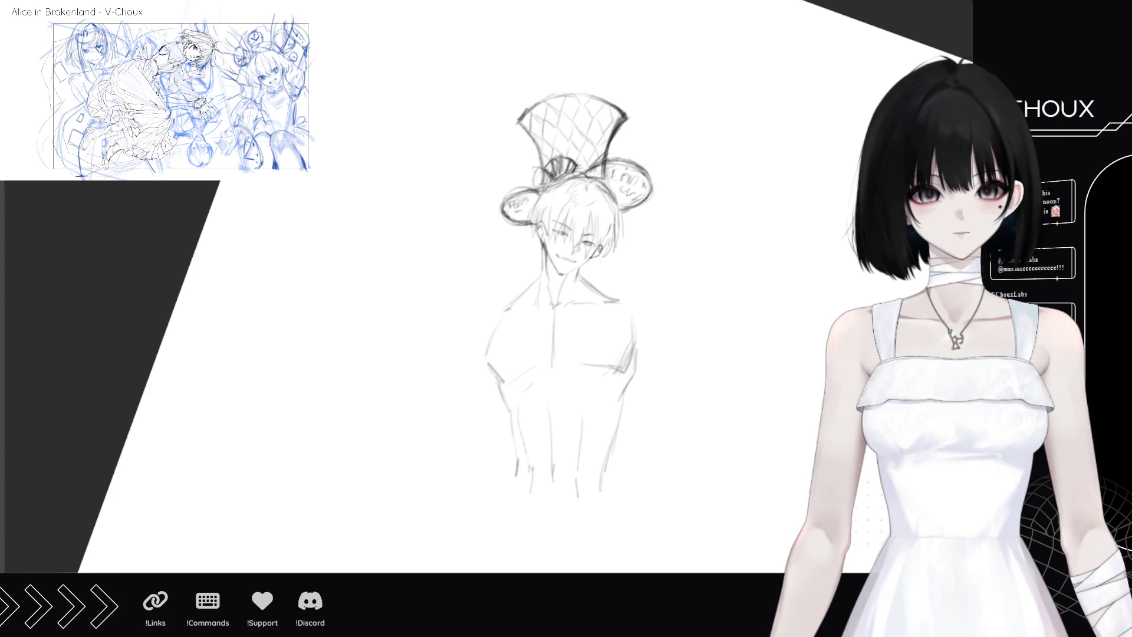
key("ctrl+z")
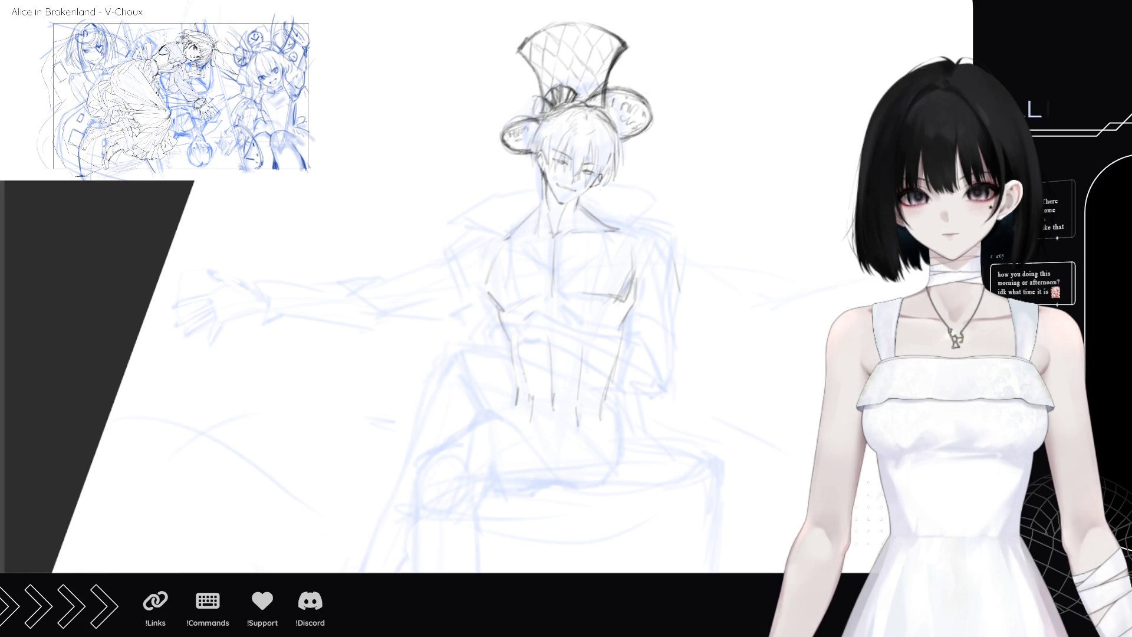
- Ink a line across the figure's lap and a dark line down the torso
scroll(566, 283, "up", 1)
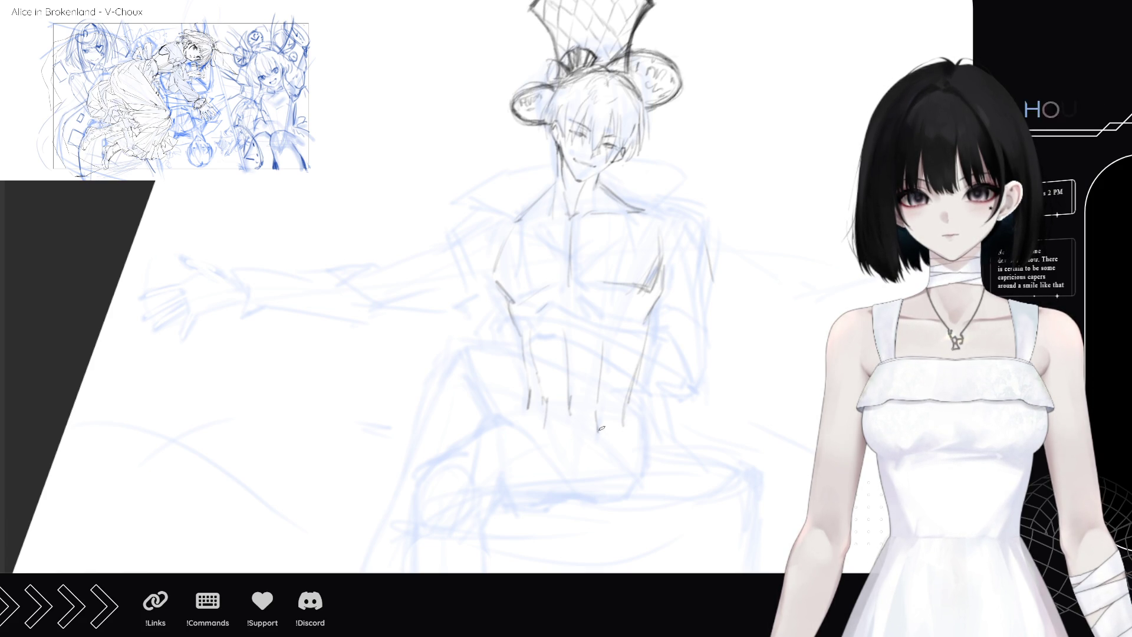
mouse_move(596, 416)
left_mouse_down()
mouse_move(613, 479)
mouse_move(602, 417)
left_mouse_up()
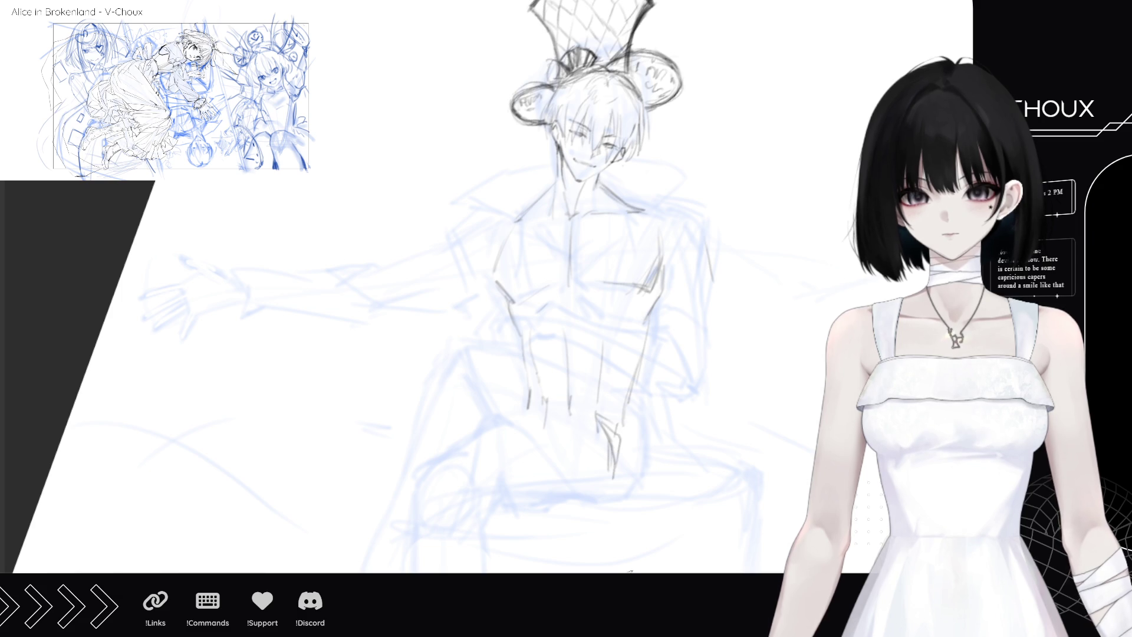
left_click_drag(601, 295, 606, 294)
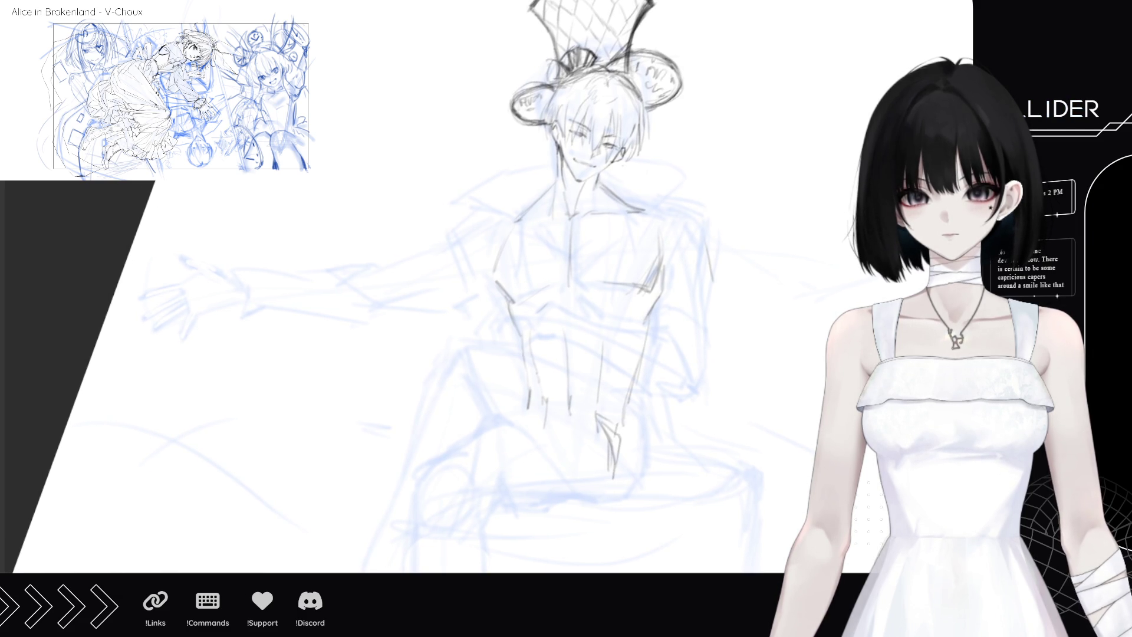
mouse_move(601, 294)
left_mouse_down()
mouse_move(572, 295)
mouse_move(581, 333)
left_mouse_up()
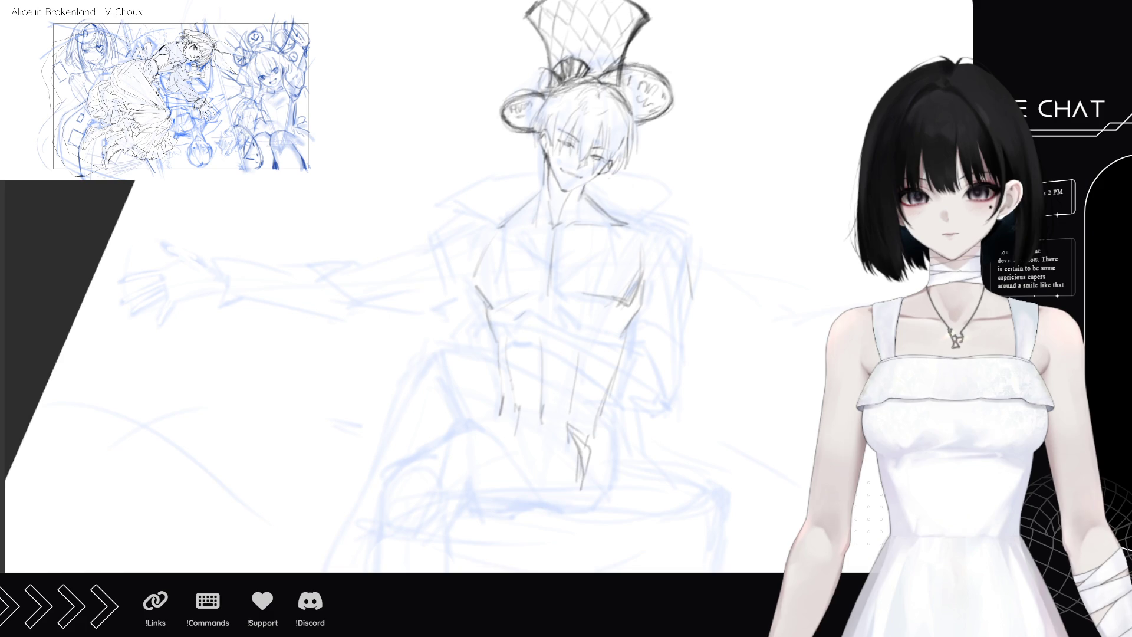
mouse_move(500, 361)
left_mouse_down()
mouse_move(587, 407)
mouse_move(609, 475)
left_mouse_up()
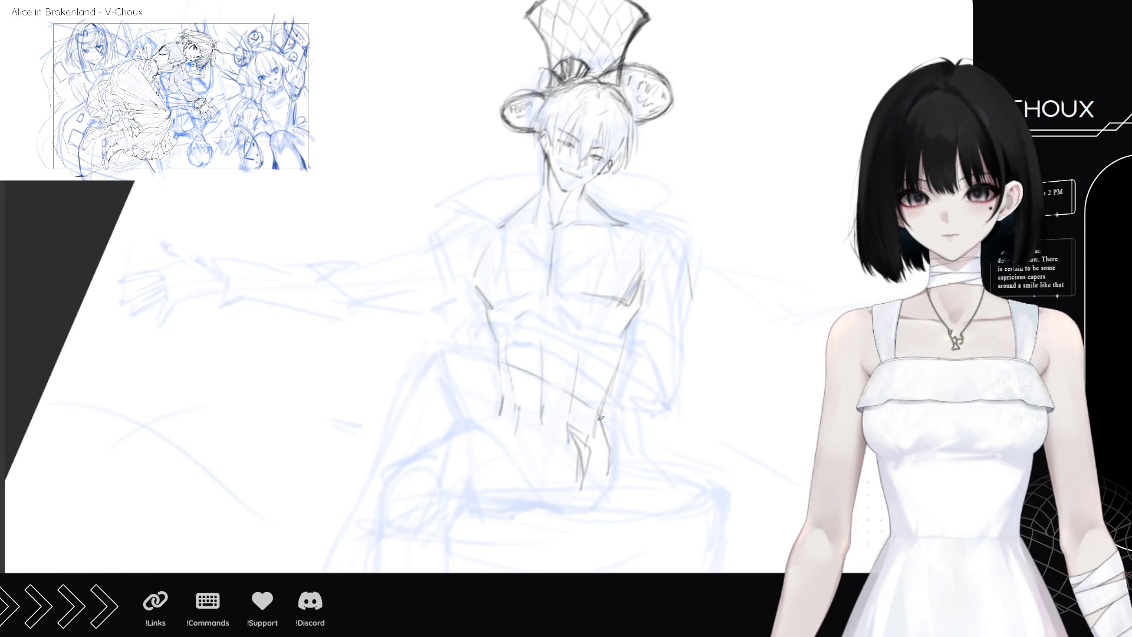
- Erase stray crotch lines and redraw the right and left hip strokes
left_click_drag(571, 430, 582, 490)
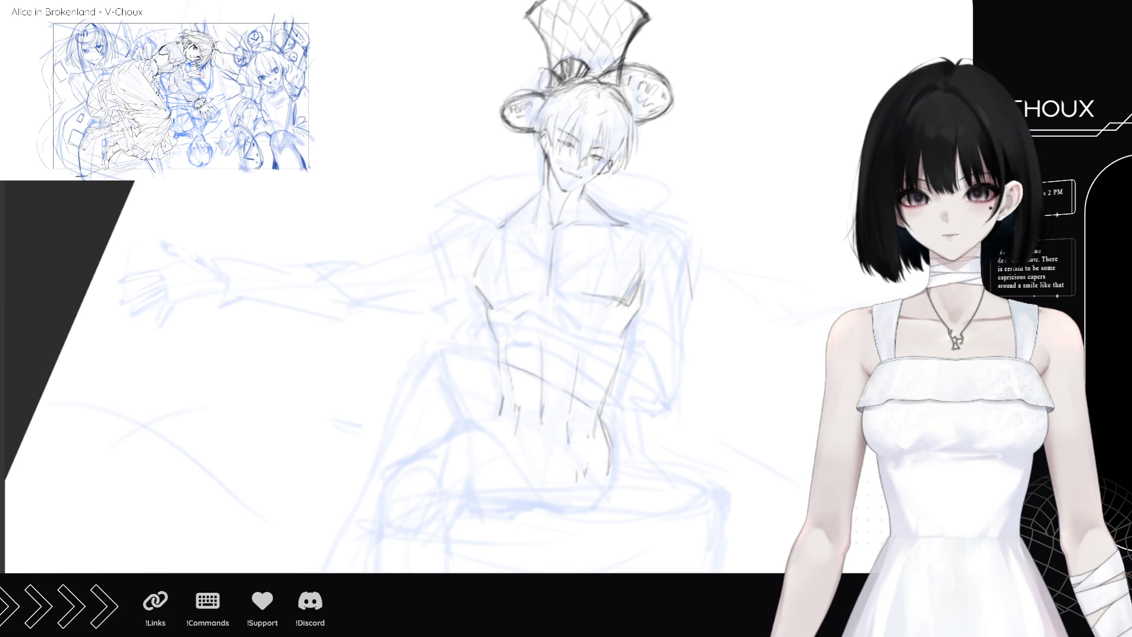
mouse_move(597, 415)
left_mouse_down()
mouse_move(622, 427)
mouse_move(614, 476)
mouse_move(576, 516)
left_mouse_up()
mouse_move(511, 451)
left_mouse_down()
mouse_move(553, 507)
mouse_move(521, 471)
left_mouse_up()
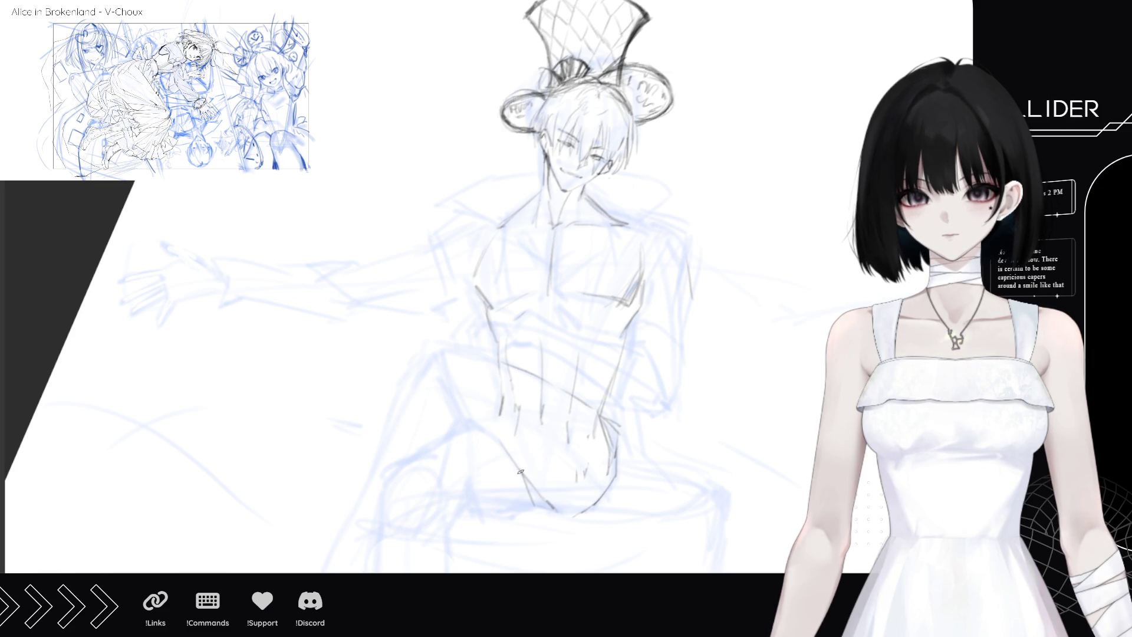
- Ink the lower hip, left thigh and upper thigh lines, plus a hair and brim stroke
mouse_move(546, 508)
left_mouse_down()
mouse_move(495, 508)
mouse_move(524, 474)
left_mouse_up()
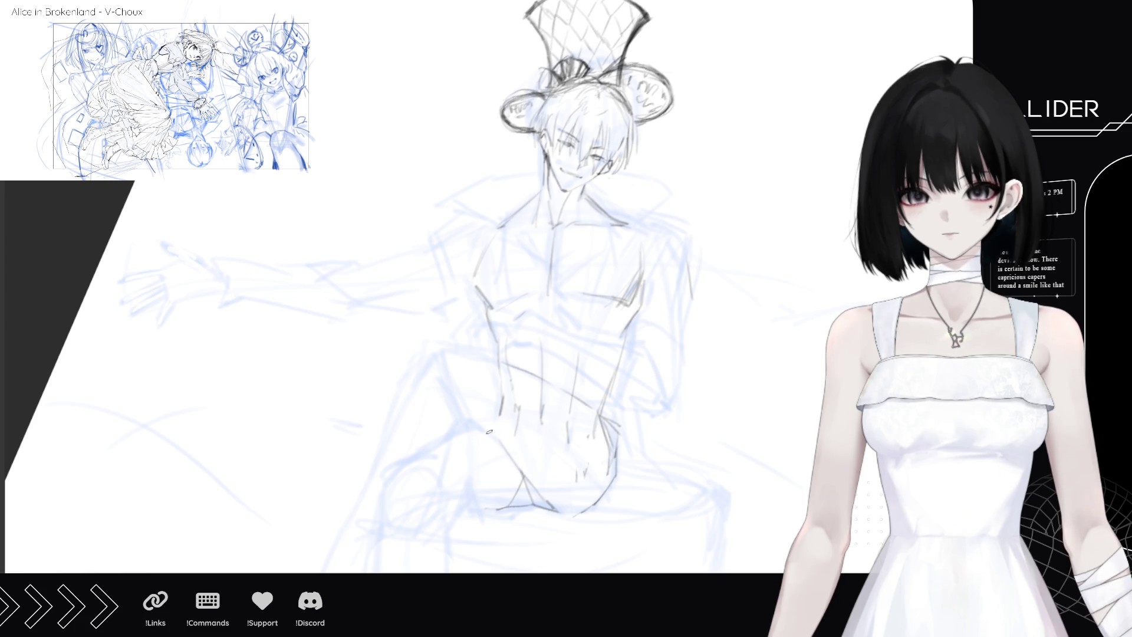
mouse_move(447, 381)
left_mouse_down()
mouse_move(464, 401)
mouse_move(457, 424)
left_mouse_up()
mouse_move(443, 352)
left_mouse_down()
mouse_move(417, 373)
mouse_move(403, 409)
mouse_move(446, 361)
left_mouse_up()
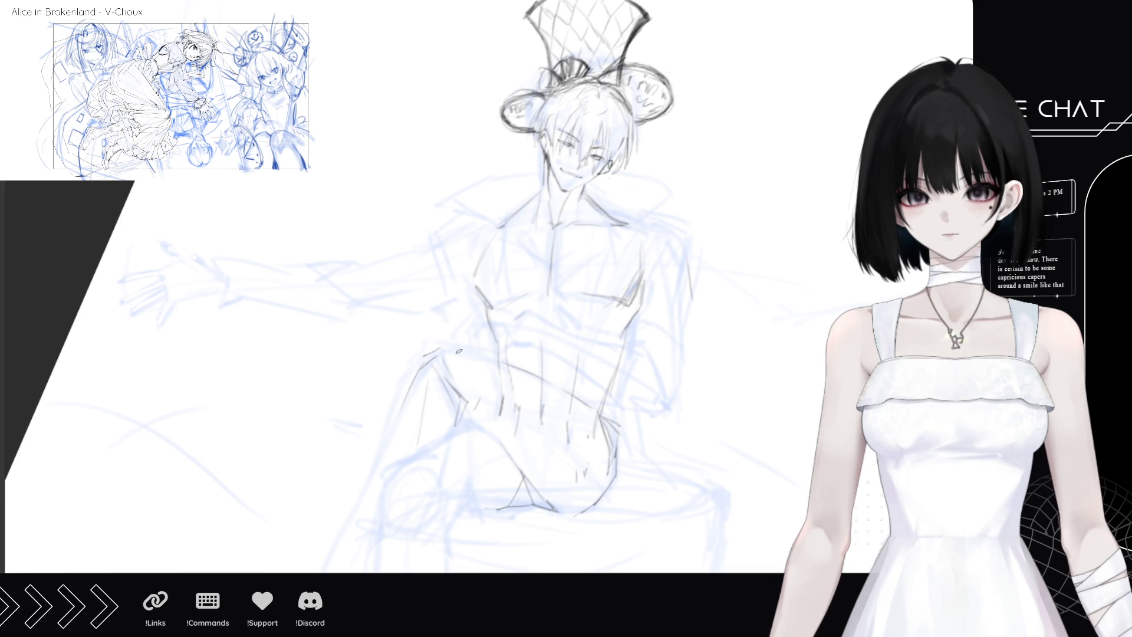
left_click_drag(457, 351, 541, 382)
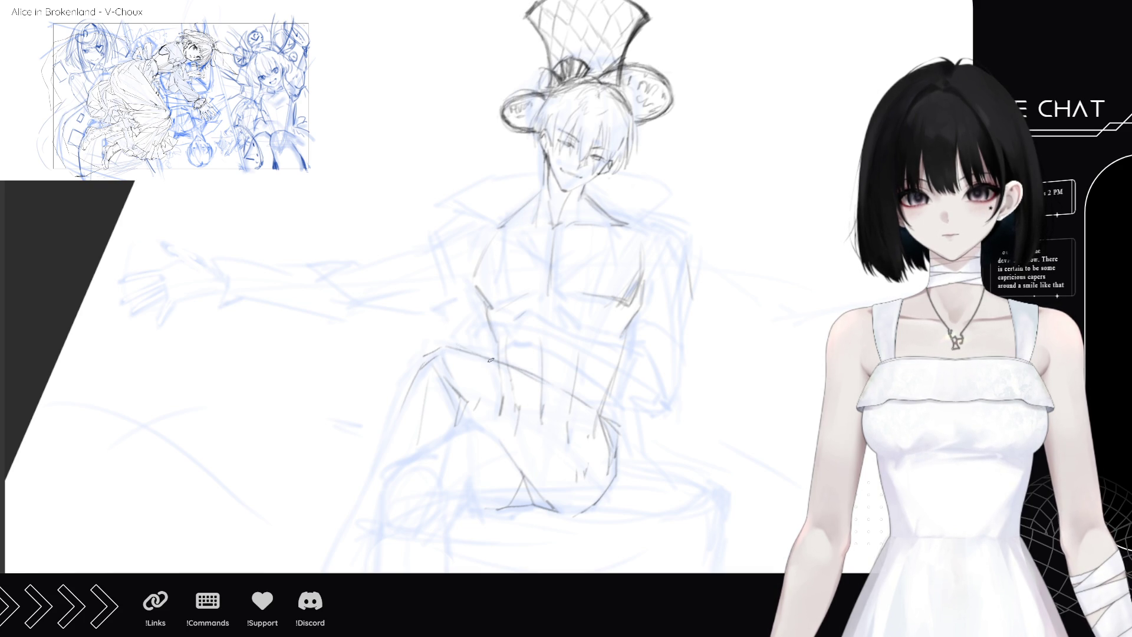
left_click_drag(457, 348, 483, 355)
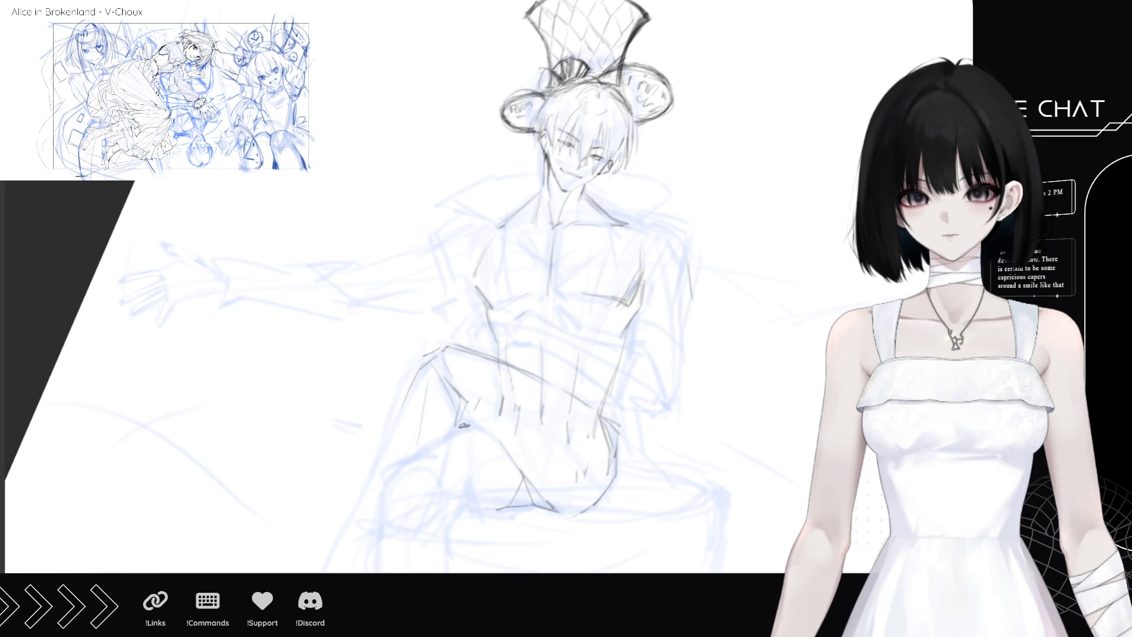
mouse_move(466, 424)
left_mouse_down()
mouse_move(480, 427)
mouse_move(460, 427)
left_mouse_up()
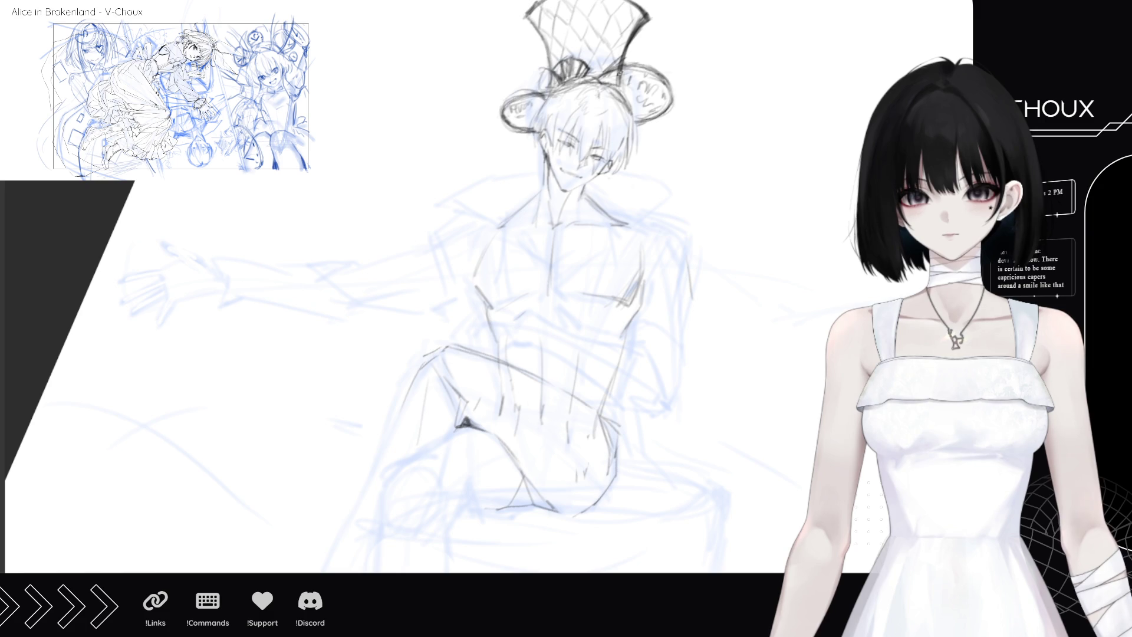
mouse_move(581, 88)
left_mouse_down()
mouse_move(519, 106)
mouse_move(596, 86)
mouse_move(515, 101)
mouse_move(517, 115)
mouse_move(547, 80)
left_mouse_up()
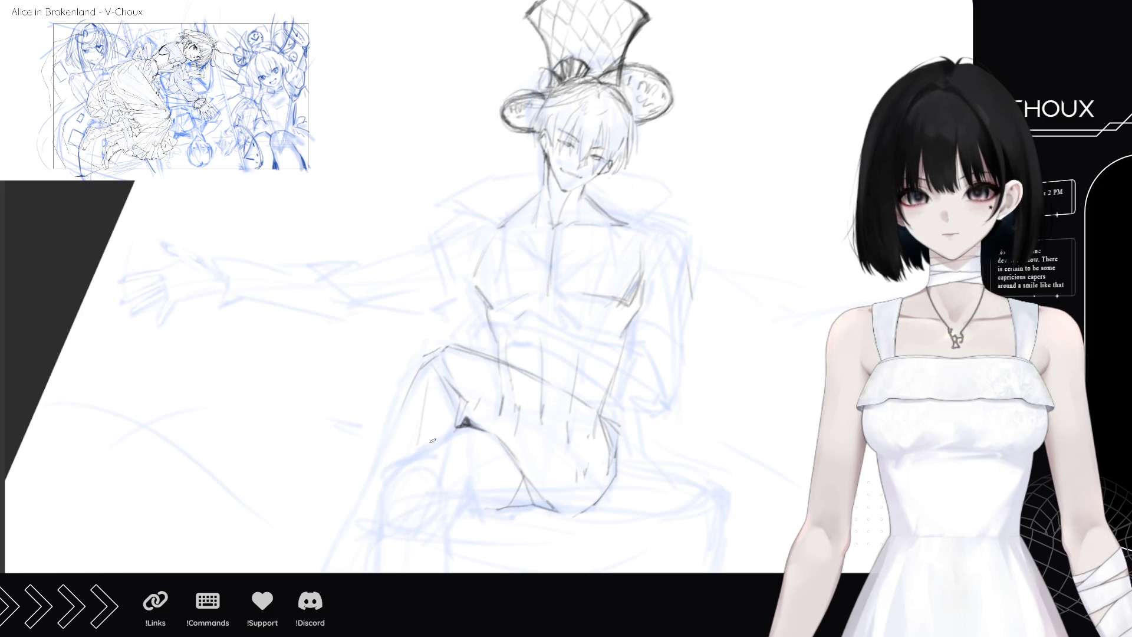
- Trace the knee, shin and inner and outer contours of the crossed legs
mouse_move(465, 422)
left_mouse_down()
mouse_move(397, 463)
mouse_move(380, 500)
left_mouse_up()
mouse_move(443, 517)
left_mouse_down()
mouse_move(446, 495)
mouse_move(447, 519)
mouse_move(415, 490)
mouse_move(444, 528)
mouse_move(460, 498)
mouse_move(505, 490)
mouse_move(492, 510)
mouse_move(454, 518)
left_mouse_up()
left_click_drag(504, 490, 513, 494)
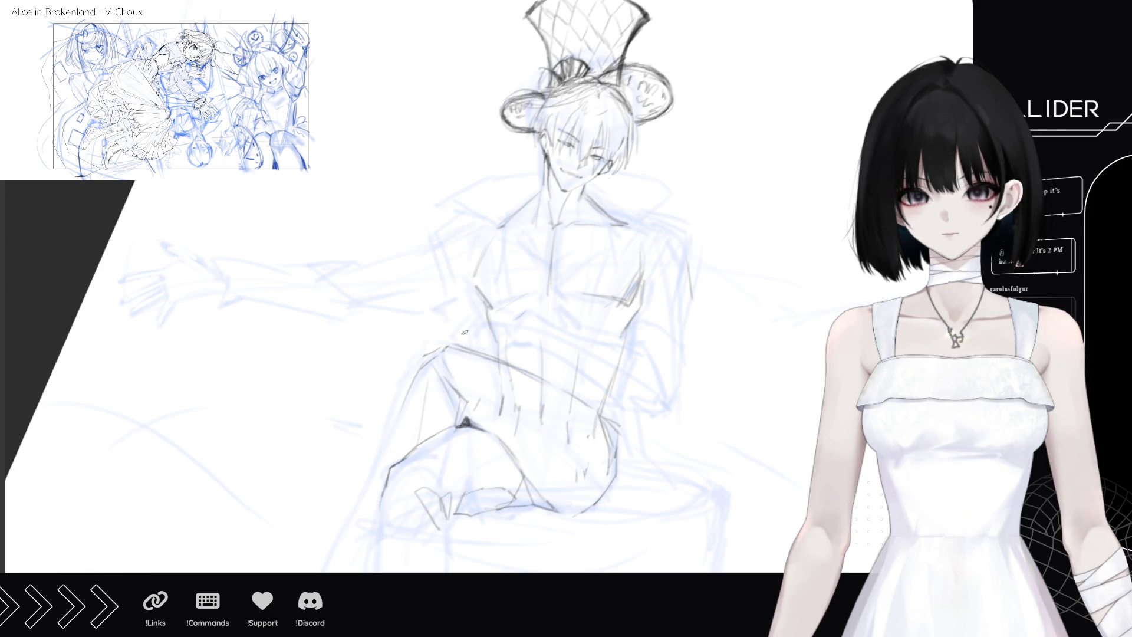
mouse_move(430, 378)
left_mouse_down()
mouse_move(412, 445)
mouse_move(435, 432)
mouse_move(438, 383)
mouse_move(446, 407)
mouse_move(355, 493)
left_mouse_up()
mouse_move(430, 351)
left_mouse_down()
mouse_move(402, 384)
mouse_move(331, 551)
left_mouse_up()
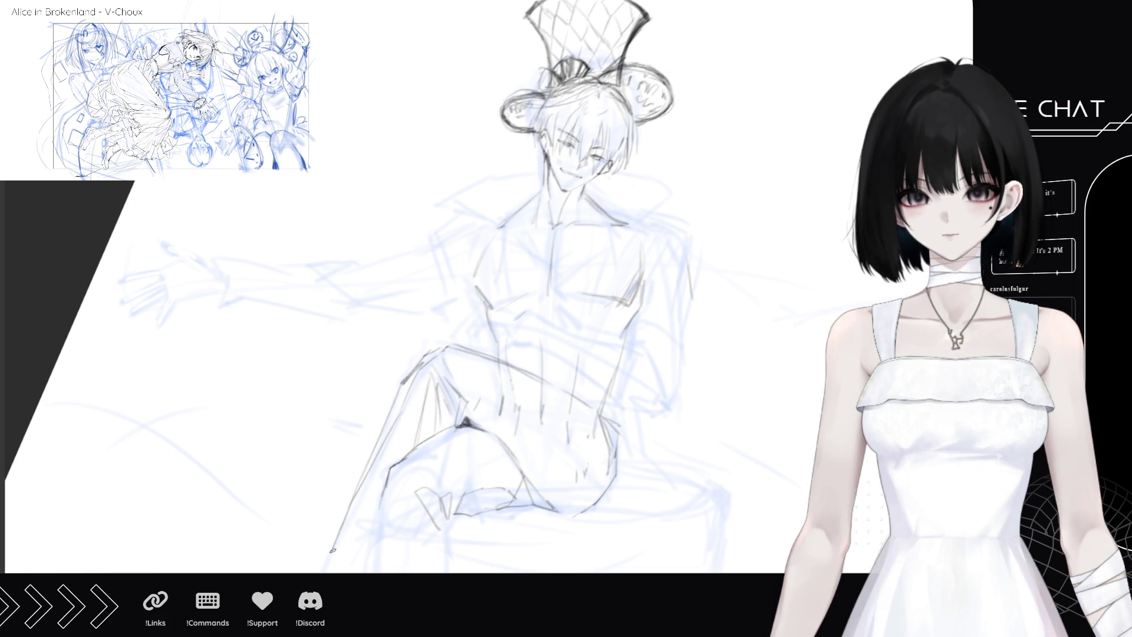
mouse_move(419, 395)
left_mouse_down()
mouse_move(404, 465)
mouse_move(348, 562)
left_mouse_up()
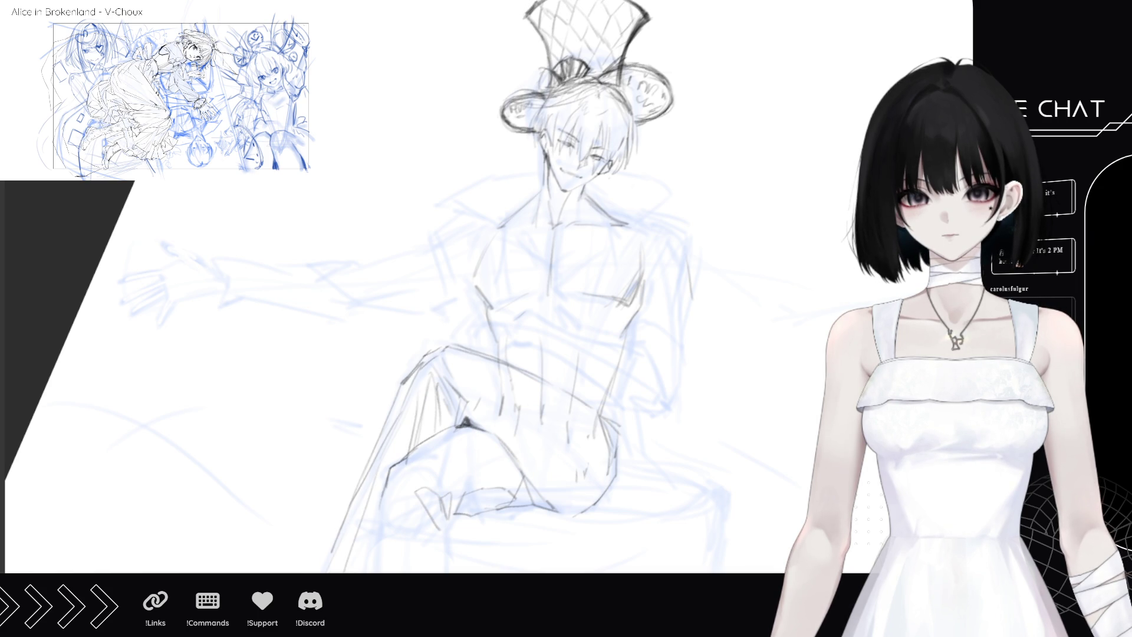
left_click_drag(313, 571, 346, 519)
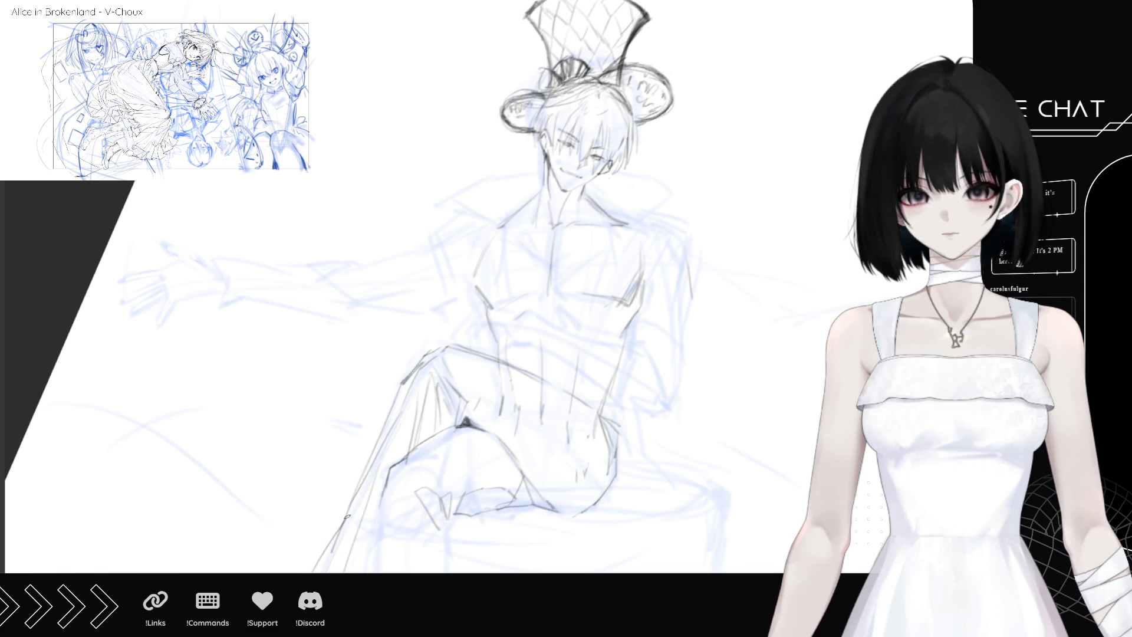
scroll(571, 420, "down", 3)
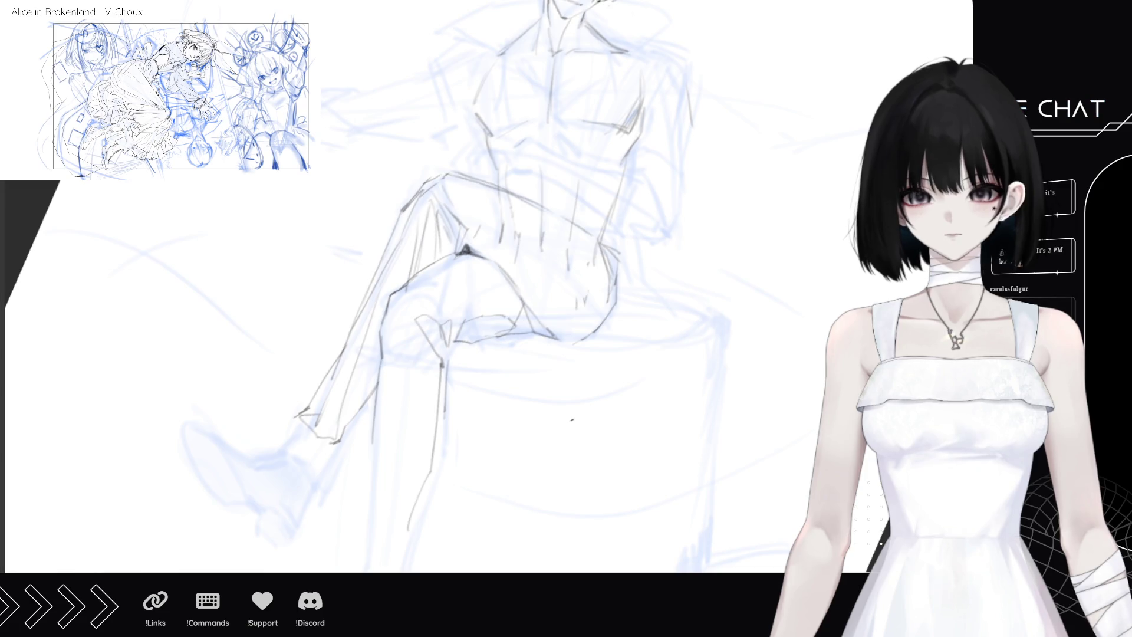
- Ink the planted lower leg's outer line and shin to the ankle, and begin the raised shoe
mouse_move(315, 476)
left_mouse_down()
mouse_move(337, 439)
mouse_move(312, 477)
mouse_move(279, 433)
left_mouse_up()
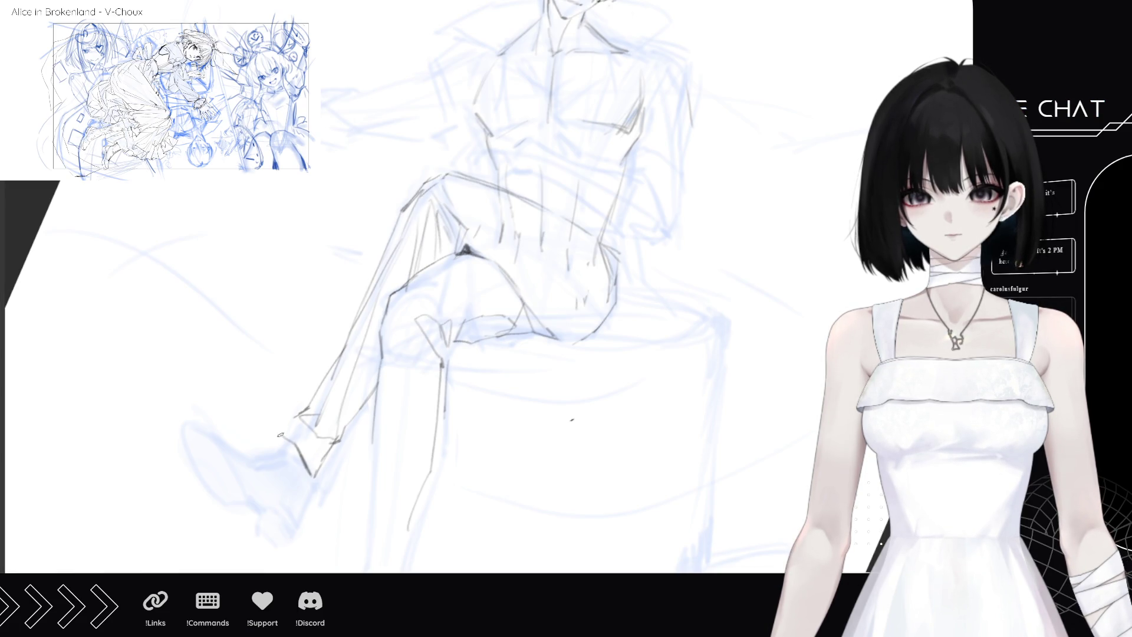
left_click_drag(378, 413, 352, 570)
left_click_drag(408, 527, 399, 569)
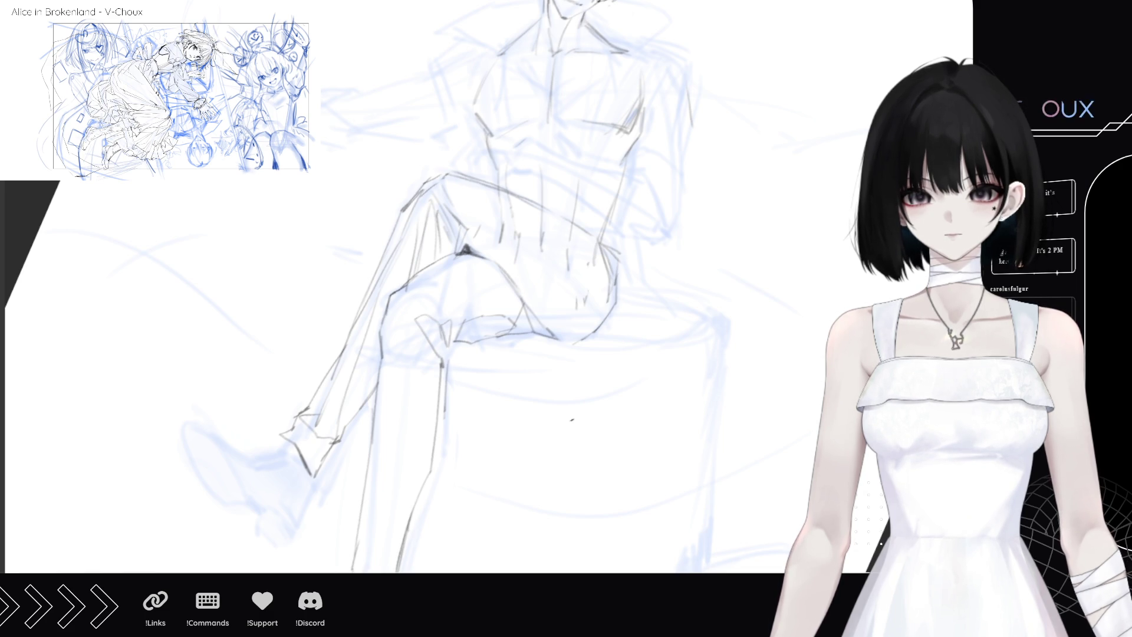
scroll(412, 295, "down", 5)
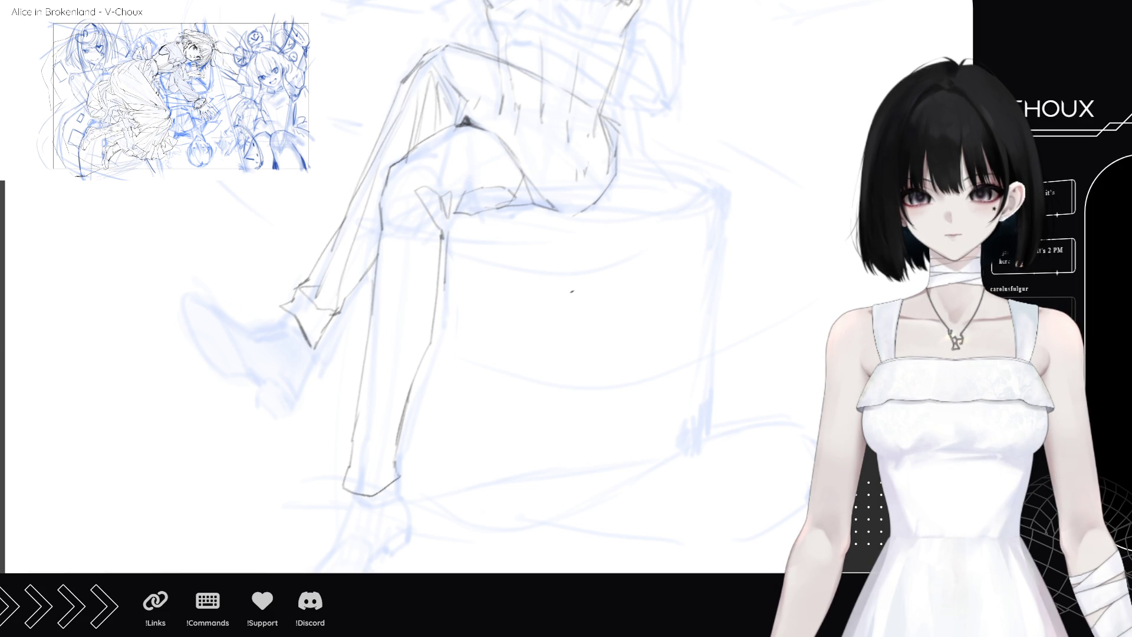
left_click_drag(348, 489, 290, 573)
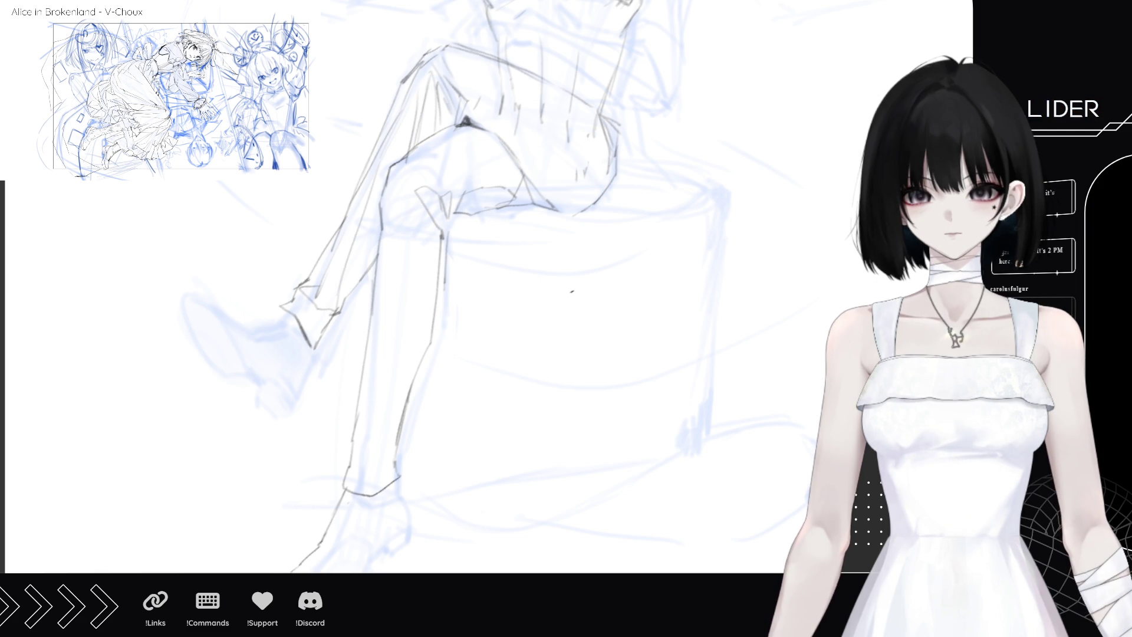
mouse_move(357, 571)
left_mouse_down()
mouse_move(400, 511)
mouse_move(397, 478)
mouse_move(399, 528)
mouse_move(382, 540)
mouse_move(380, 532)
mouse_move(360, 571)
left_mouse_up()
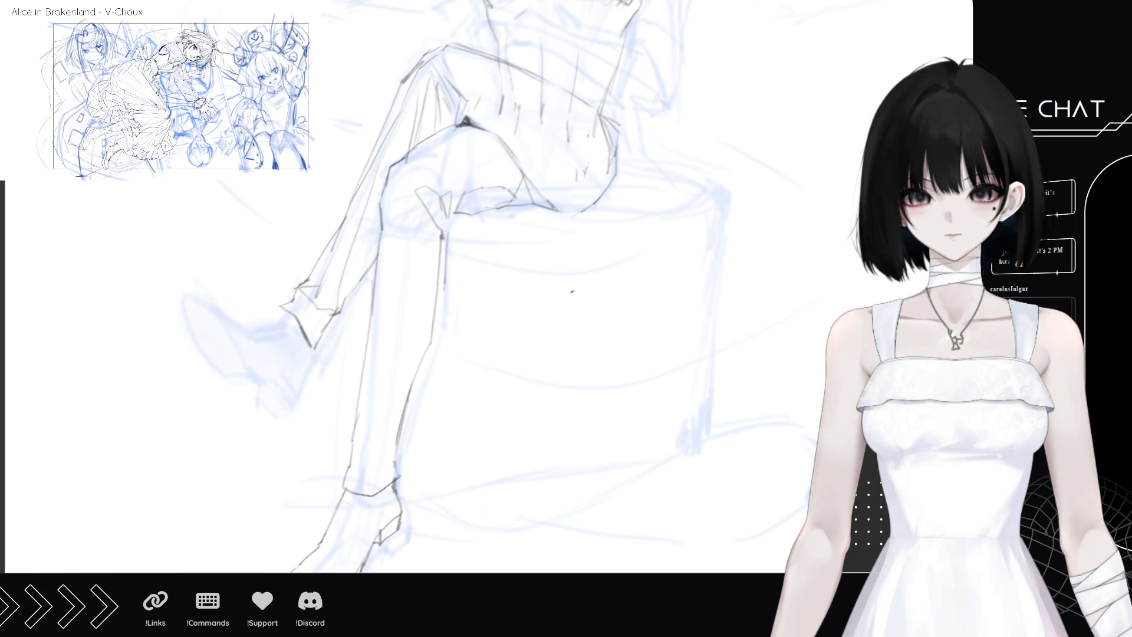
left_click_drag(197, 280, 242, 313)
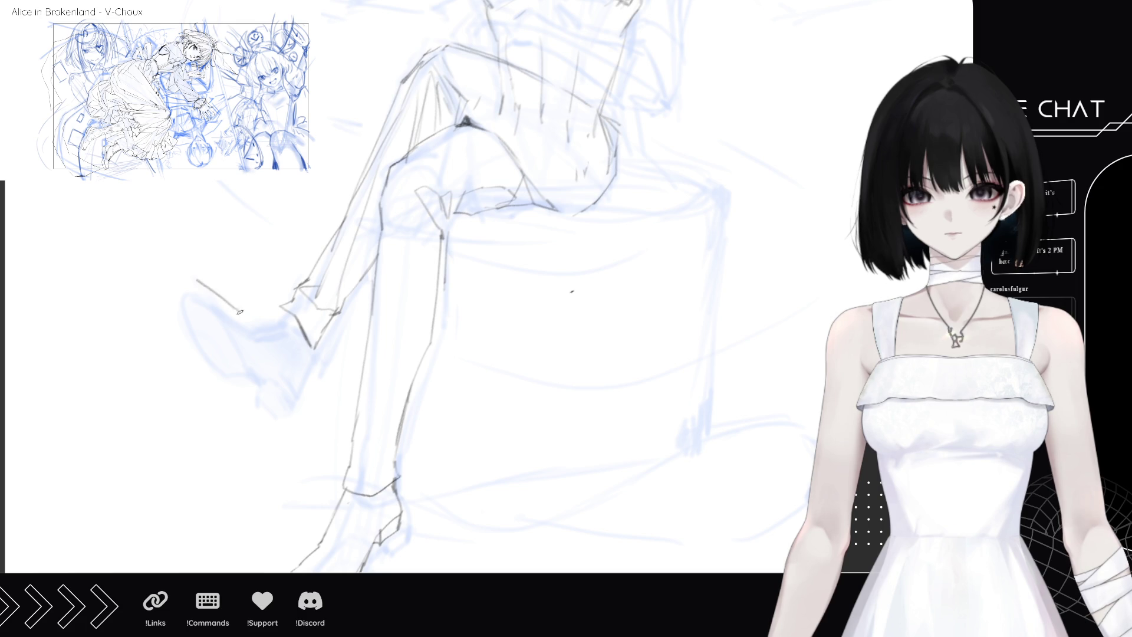
- Undo the misplaced stroke and redraw the shoe's top edge, toe, left side, sole and heel
key("ctrl+z")
mouse_move(200, 281)
left_mouse_down()
mouse_move(244, 317)
mouse_move(294, 310)
left_mouse_up()
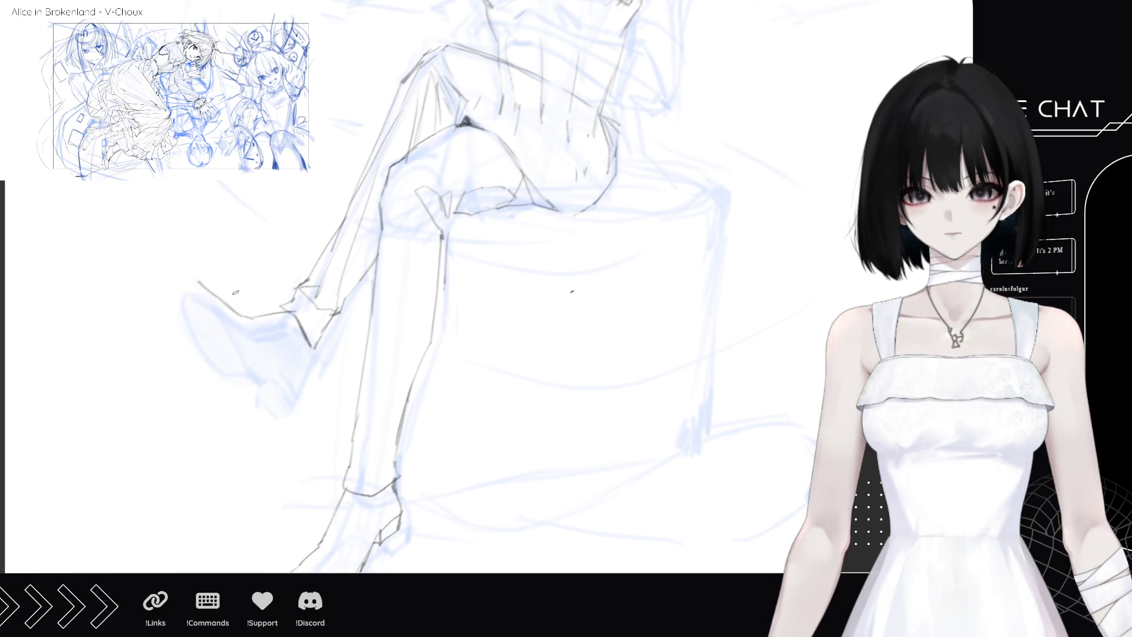
mouse_move(234, 329)
left_mouse_down()
mouse_move(299, 385)
mouse_move(314, 347)
left_mouse_up()
left_click_drag(292, 386, 248, 363)
left_click_drag(199, 288, 252, 363)
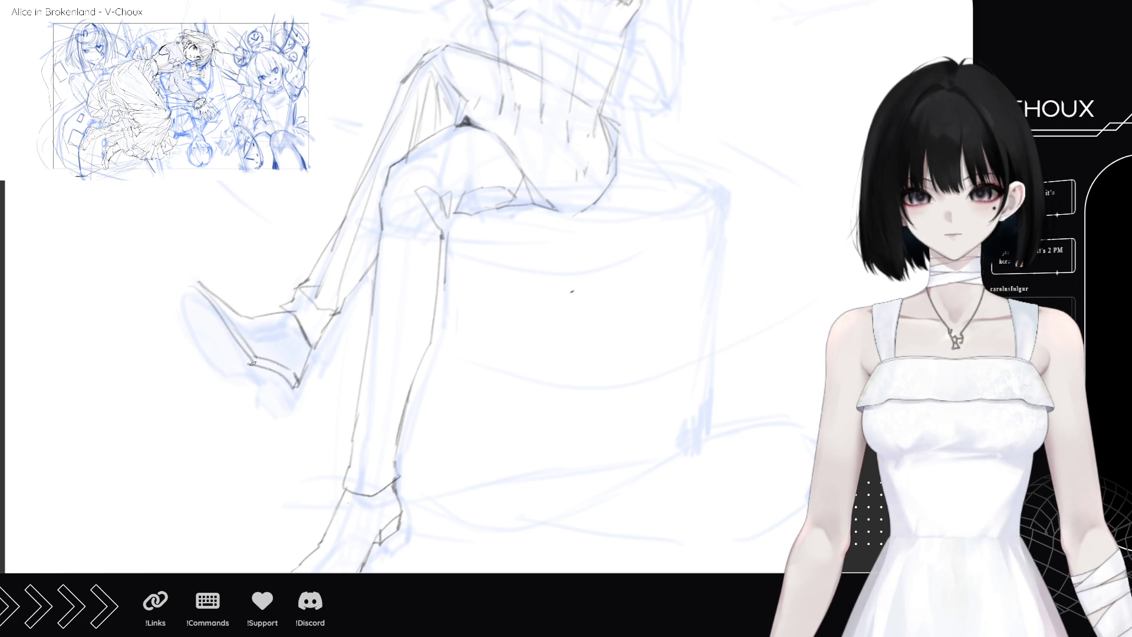
mouse_move(182, 291)
left_mouse_down()
mouse_move(210, 354)
mouse_move(250, 363)
left_mouse_up()
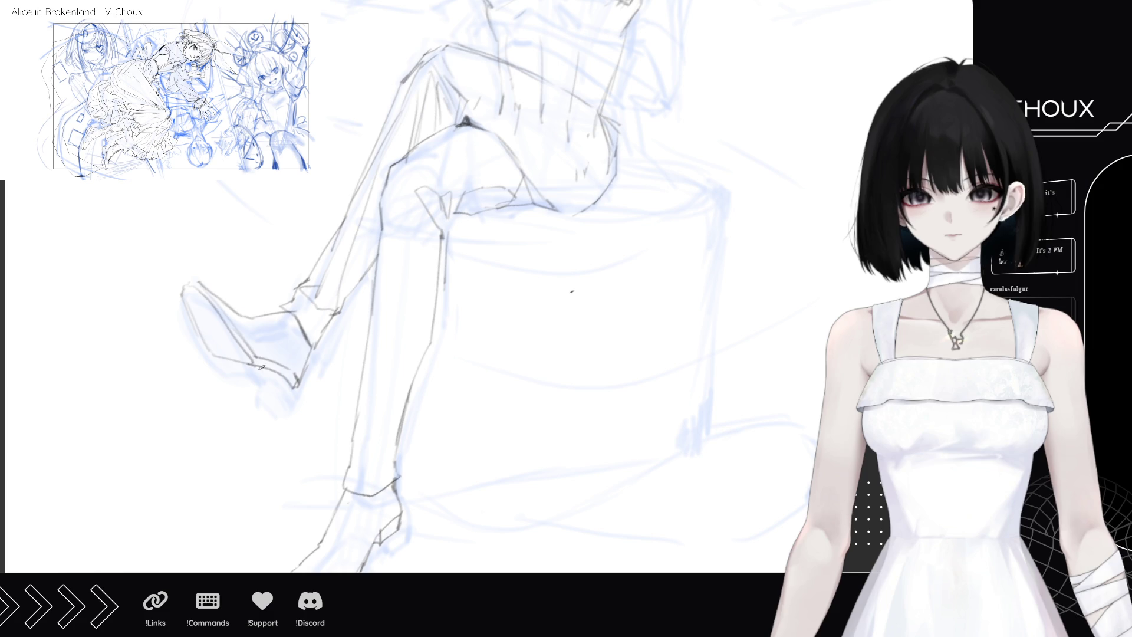
mouse_move(252, 376)
left_mouse_down()
mouse_move(286, 398)
mouse_move(281, 379)
left_mouse_up()
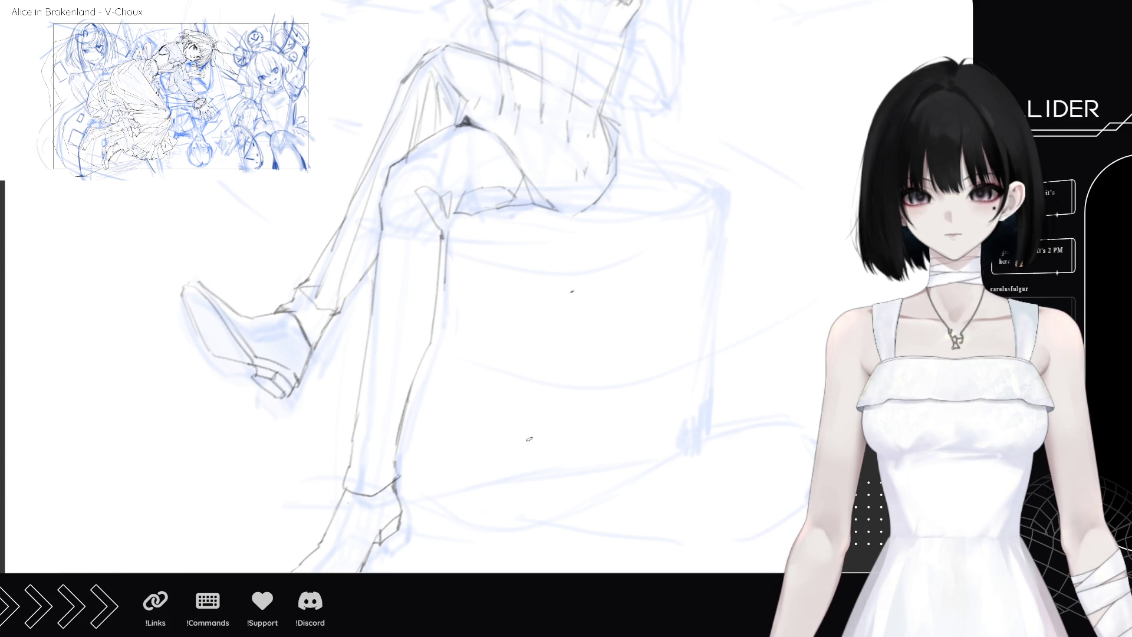
- Zoom out to the whole figure and hide the blue rough layer with Ctrl+comma
scroll(546, 419, "down", 3)
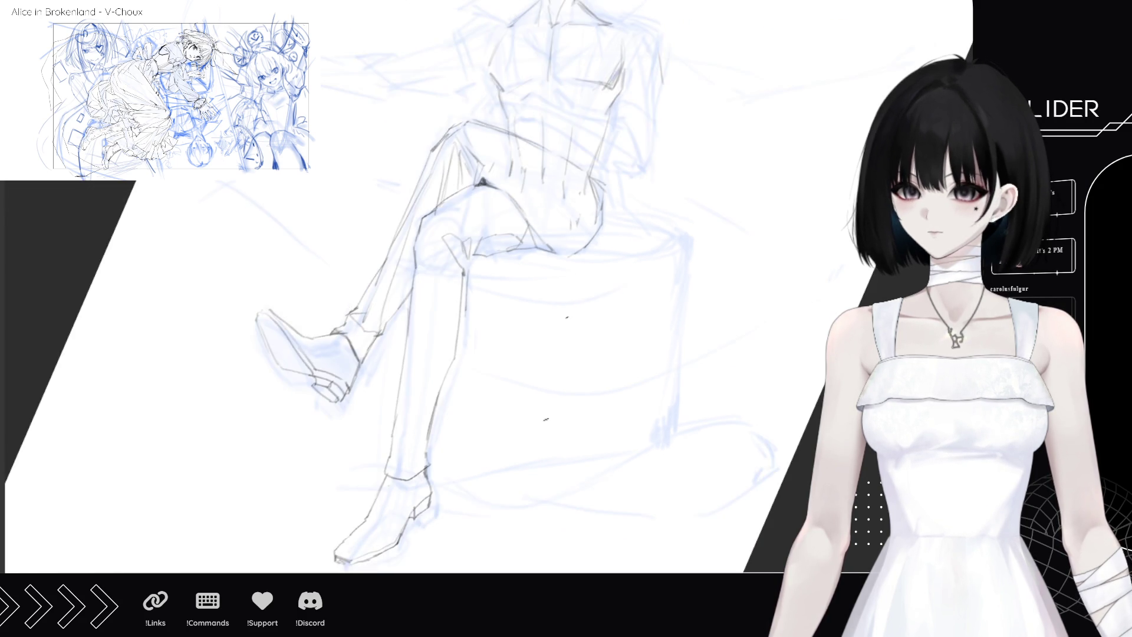
scroll(546, 419, "down", 3)
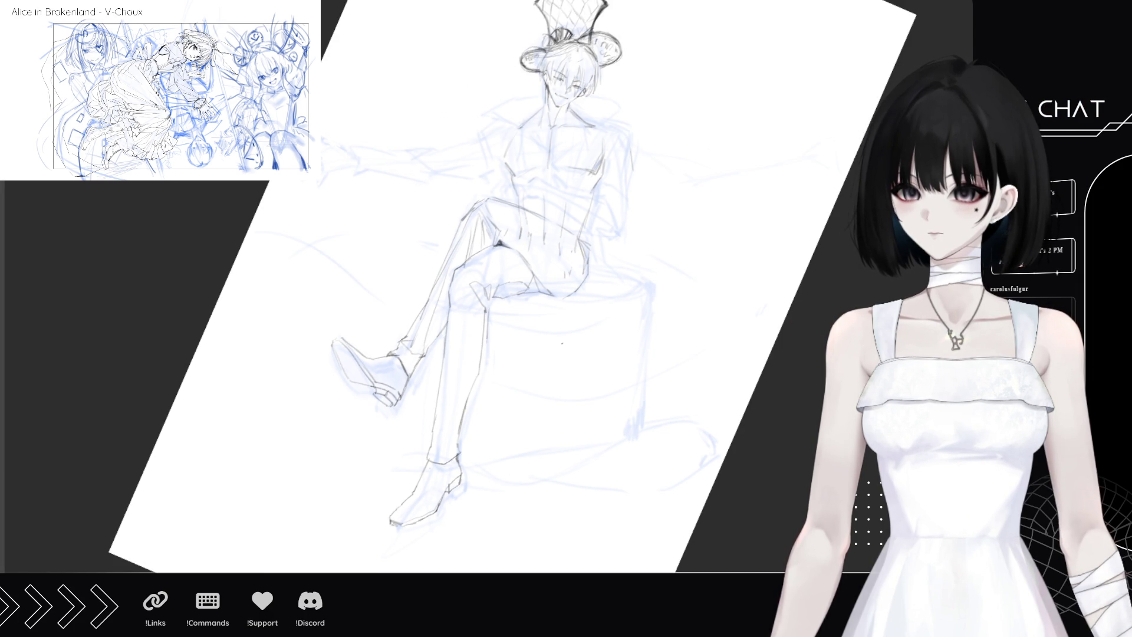
key("ctrl+comma")
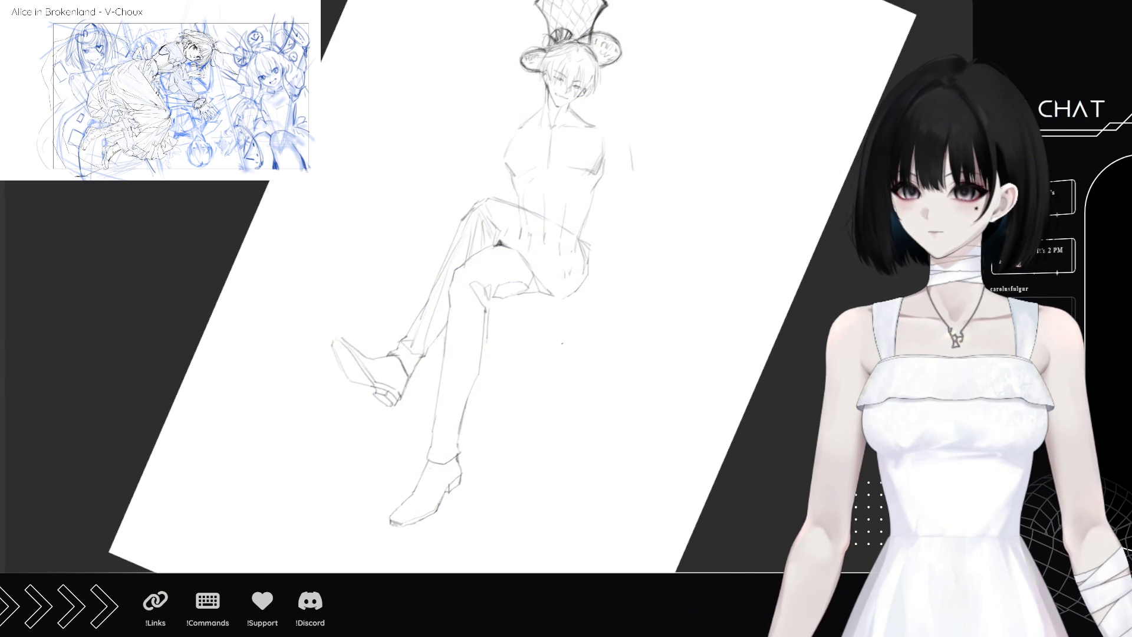
scroll(565, 294, "up", 3)
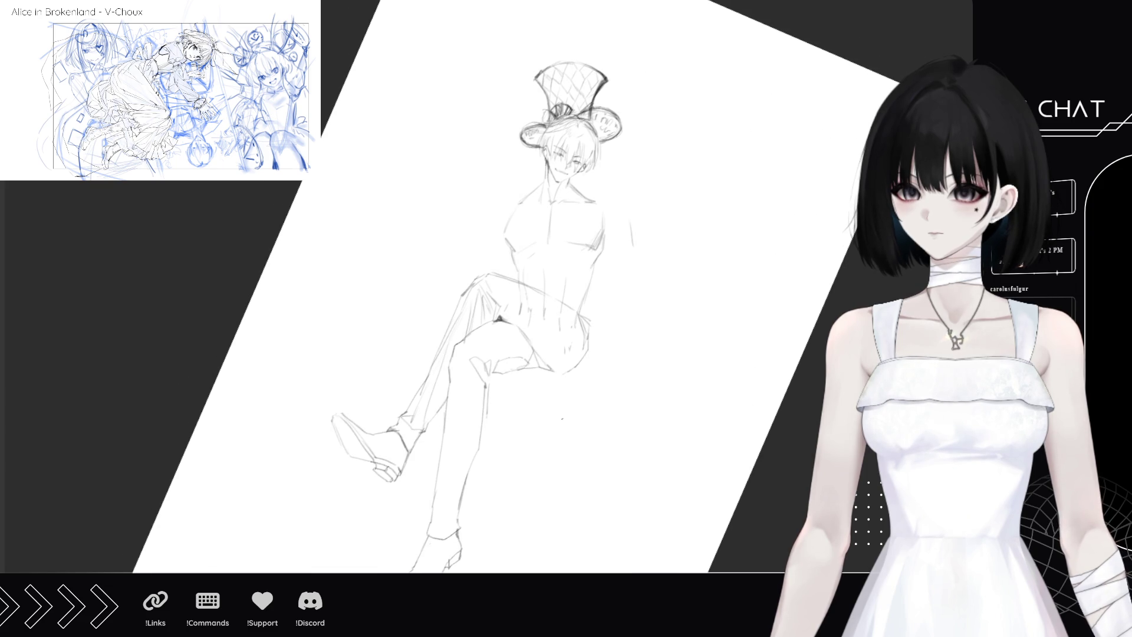
scroll(548, 300, "up", 1)
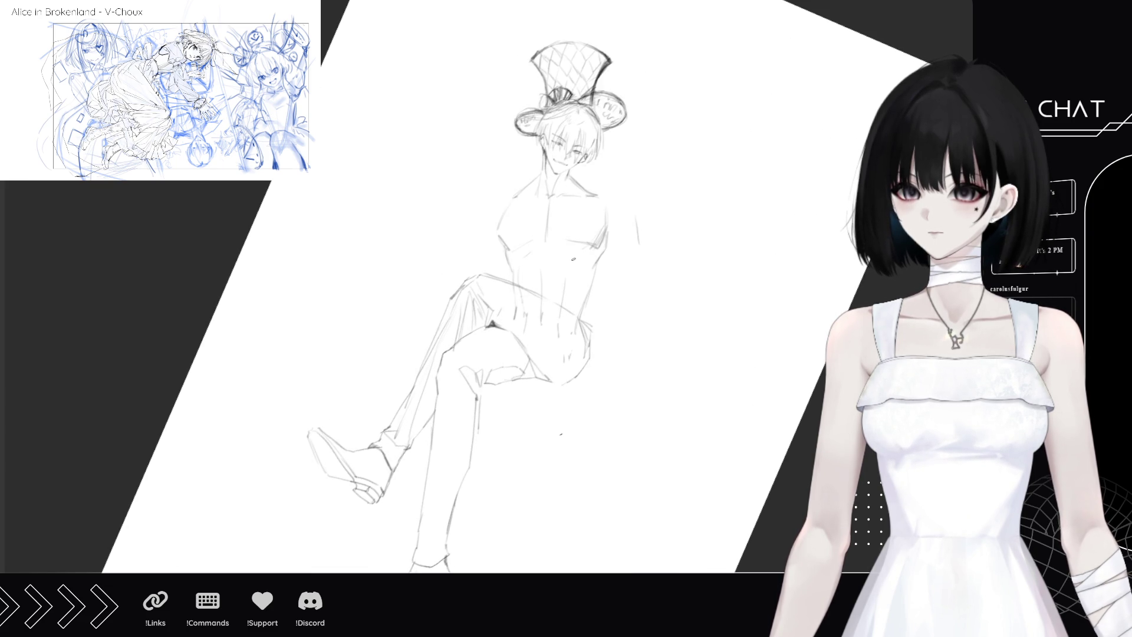
scroll(560, 405, "down", 1)
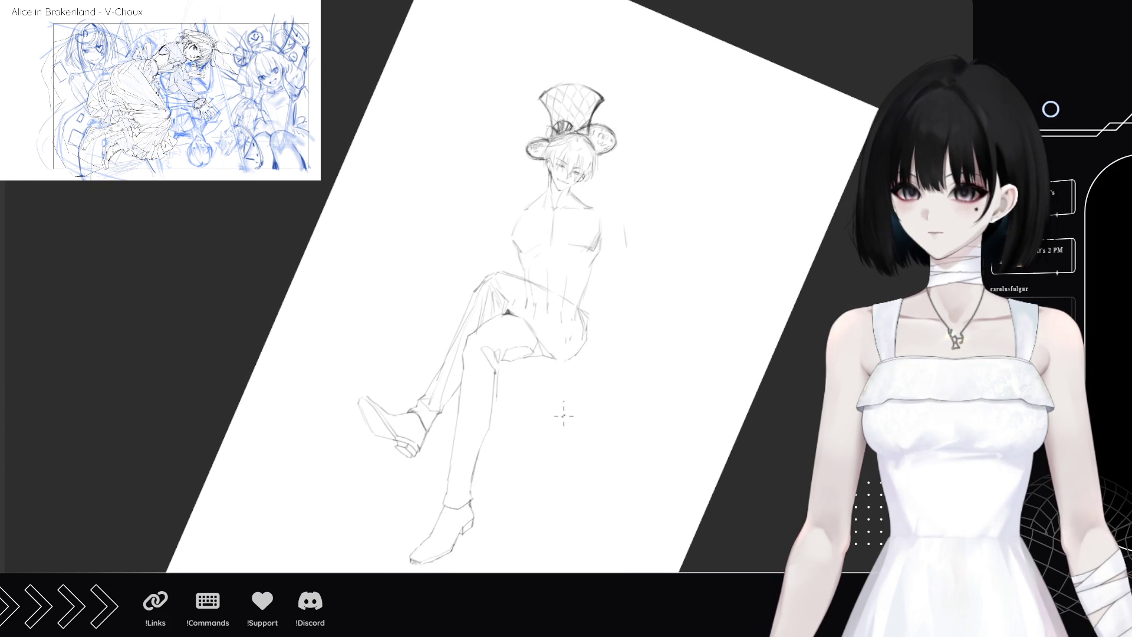